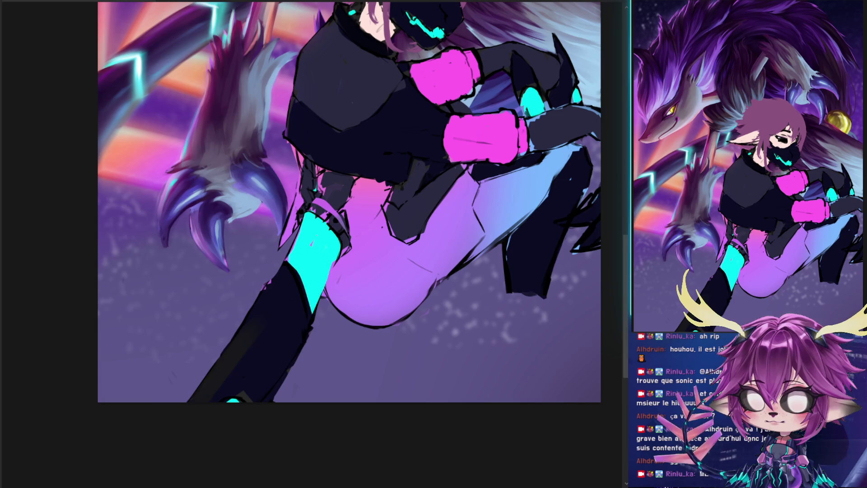
- Discard a trial darkening of the upper-left background and restore the motion-blur speed lines
drag(135, 36, 171, 181)
key(ctrl+z)
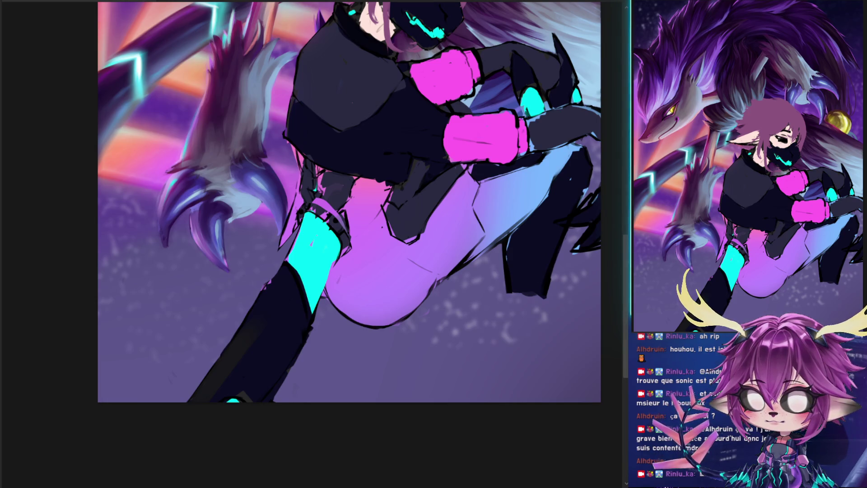
key(ctrl+shift+z)
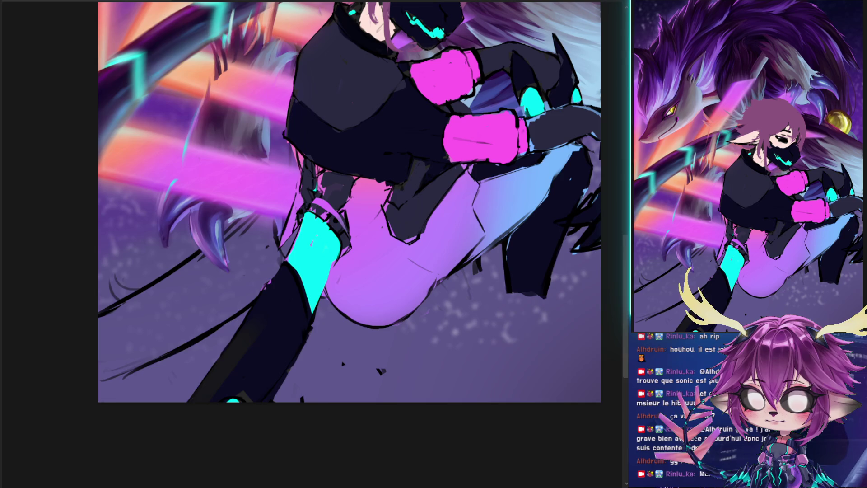
- Compare the background with and without the streaks, then restore the furry clawed paw
key(ctrl+z)
key(ctrl+shift+z)
key(ctrl+z)
key(ctrl+shift+z)
key(ctrl+z)
key(ctrl+shift+z)
key(ctrl+z)
key(ctrl+shift+z)
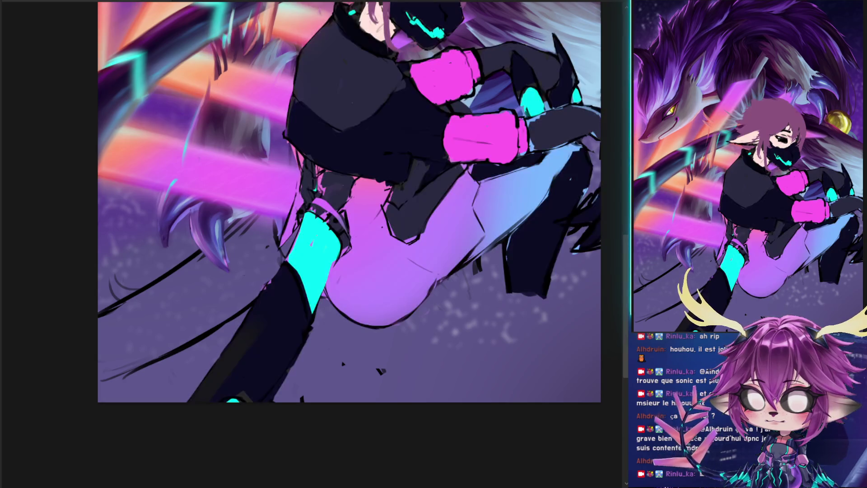
key(ctrl+shift+z)
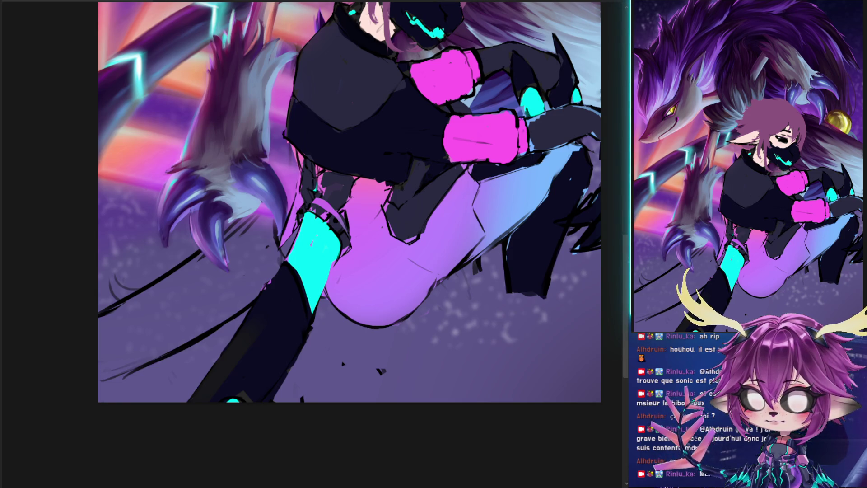
- Move and rotate the cyan-chevron dragon tail across the figure and commit the transform
mouse_move(191, 66)
mouse_down()
mouse_move(231, 123)
mouse_move(340, 381)
mouse_up()
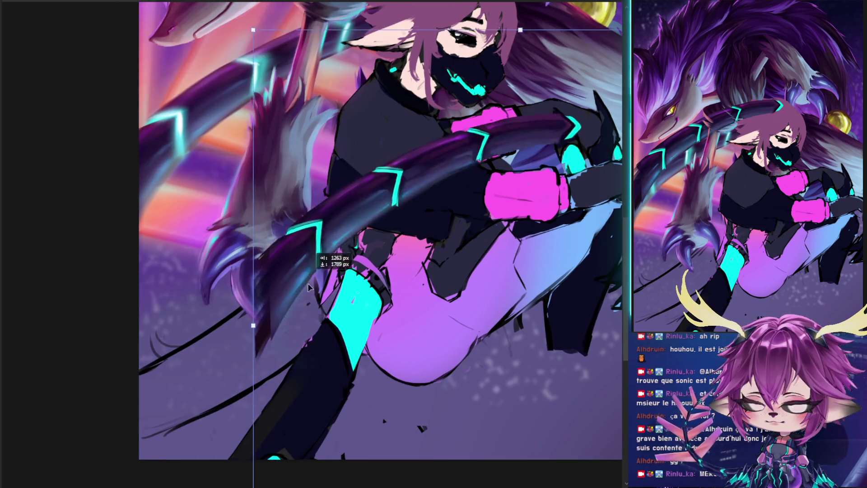
scroll(534, 251, down, 2)
drag(534, 186, 555, 136)
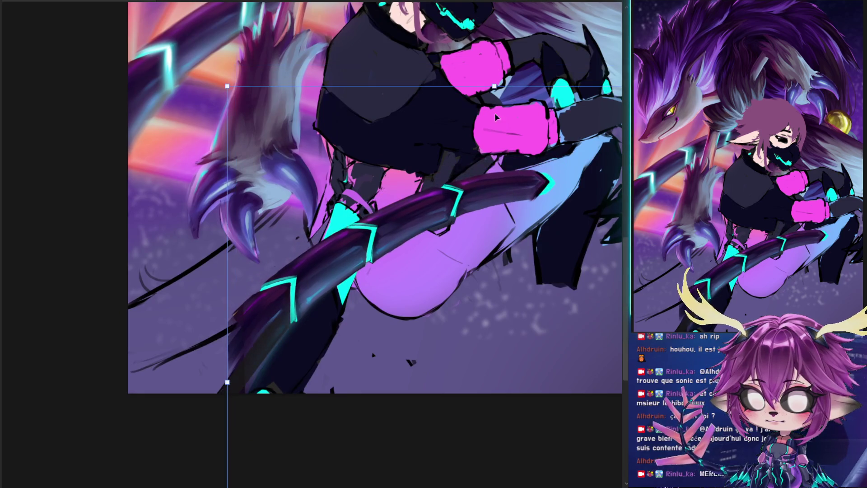
scroll(375, 243, down, 1)
mouse_move(213, 202)
mouse_down()
mouse_move(437, 179)
mouse_move(424, 194)
mouse_up()
mouse_move(327, 199)
mouse_down()
mouse_move(328, 283)
mouse_move(391, 292)
mouse_up()
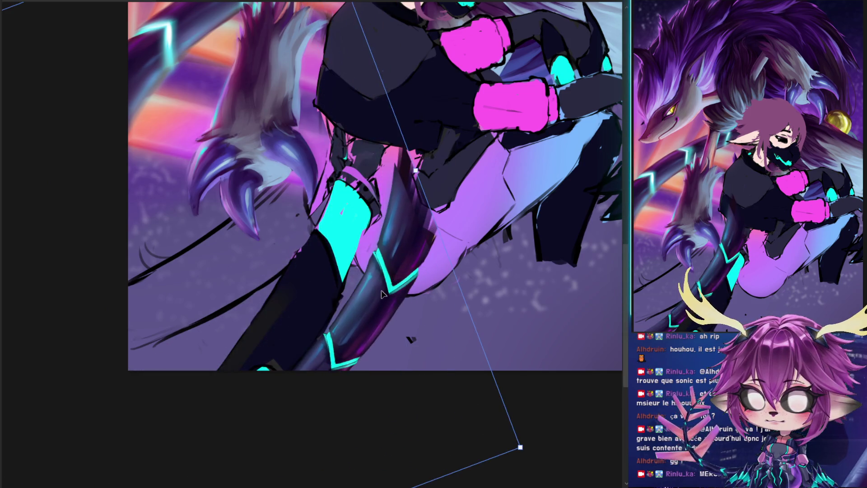
key(Return)
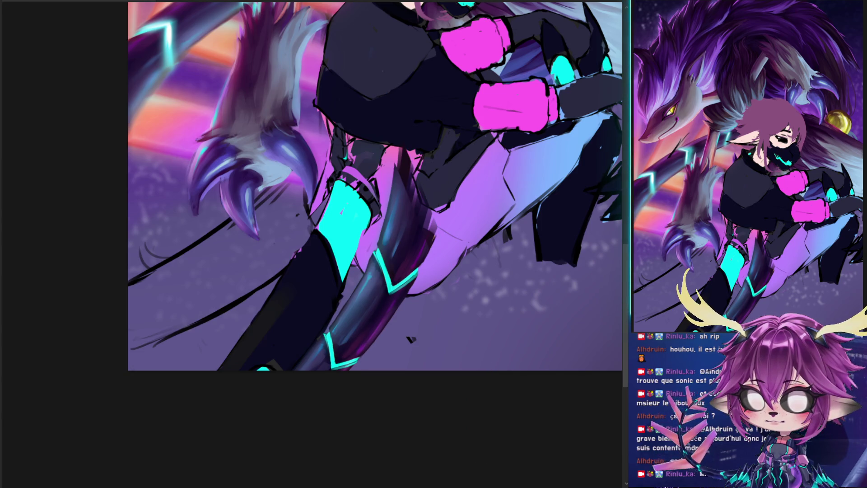
- Discard two trial warps of the leg area and shift the striped tail toward the lower left
key(ctrl+t)
key(Escape)
key(ctrl+t)
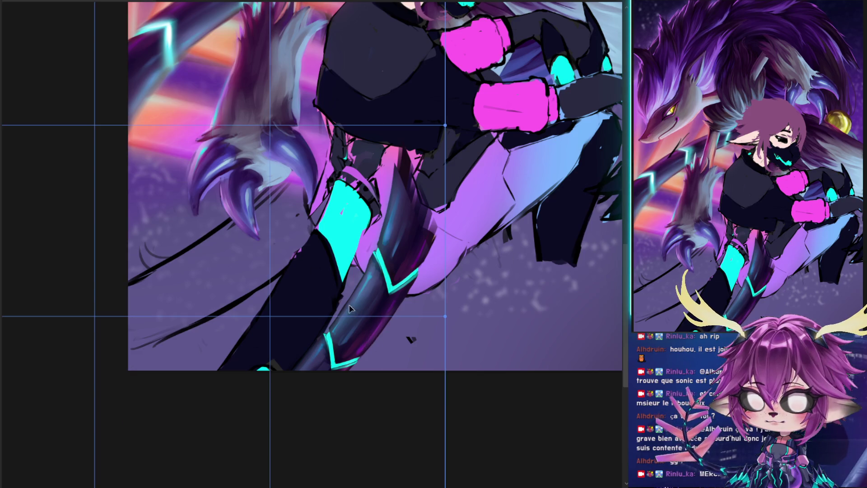
drag(365, 334, 337, 189)
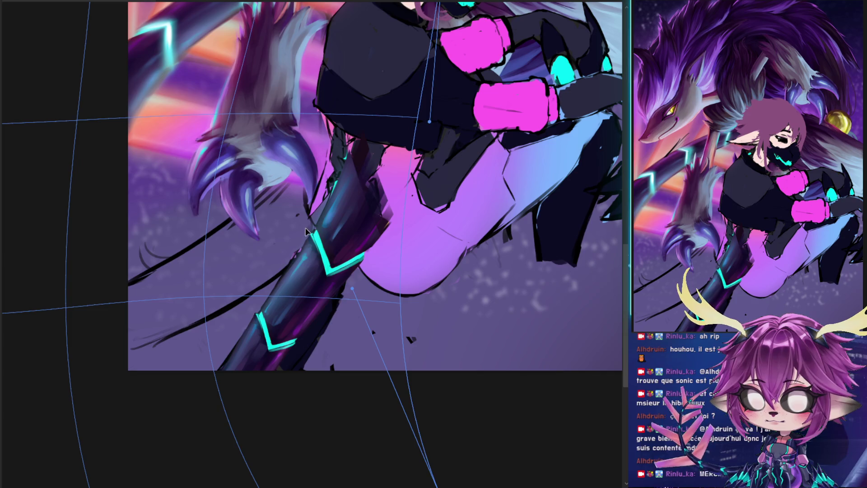
key(ctrl+z)
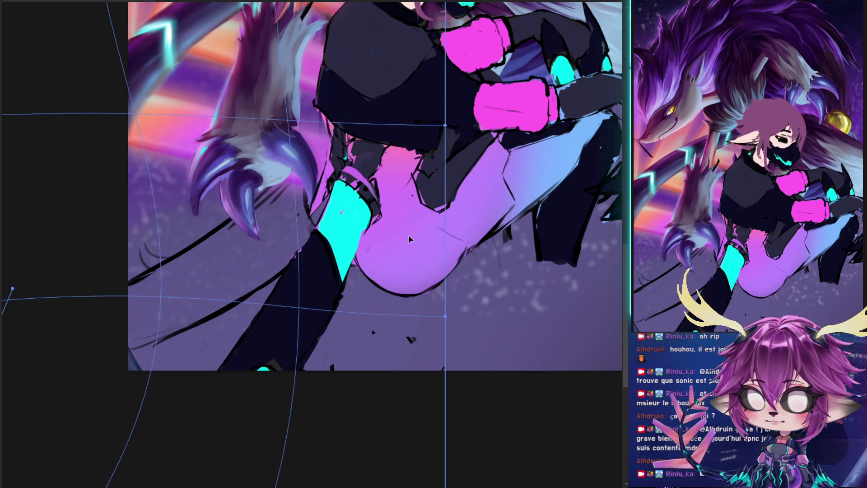
drag(410, 238, 412, 252)
key(ctrl+z)
key(Return)
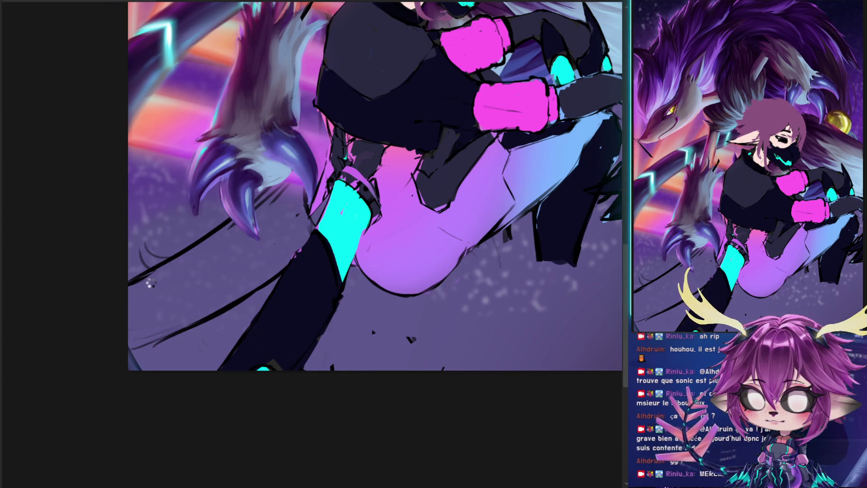
mouse_move(416, 125)
mouse_down()
mouse_move(456, 167)
mouse_move(542, 229)
mouse_up()
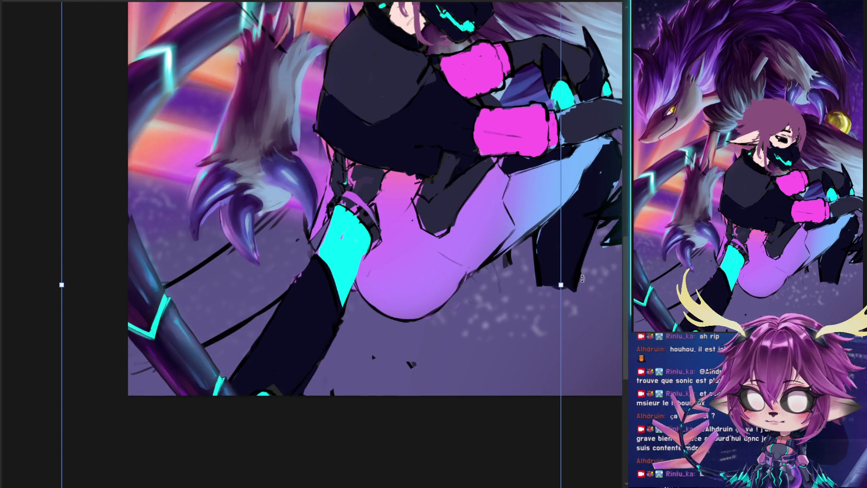
- Warp the dark striped tail so it bends down and left from behind the boot
drag(582, 278, 403, 294)
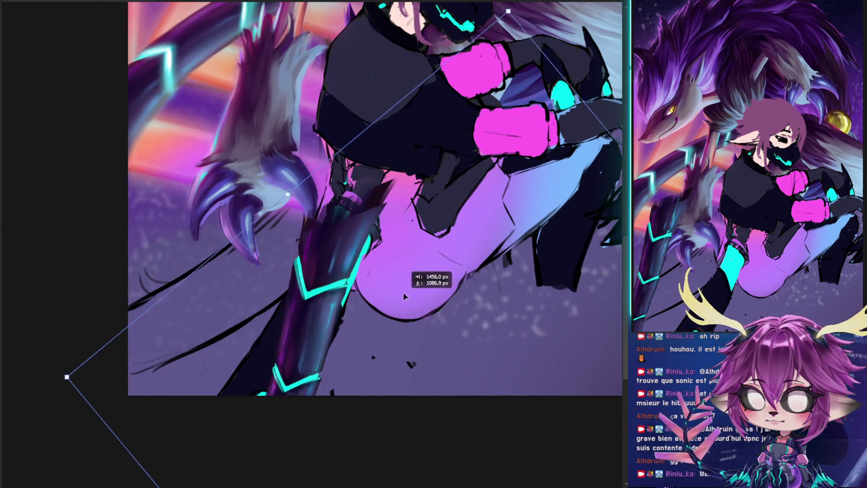
mouse_move(402, 316)
mouse_down()
mouse_move(385, 234)
mouse_move(380, 414)
mouse_move(188, 120)
mouse_up()
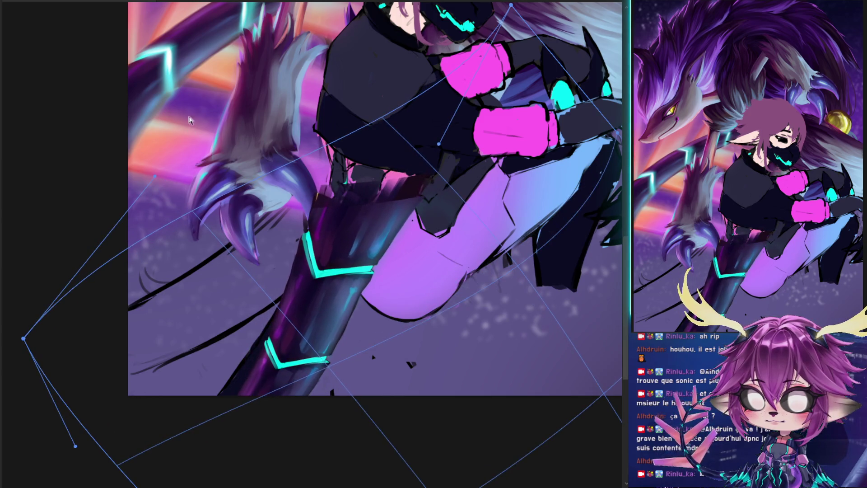
mouse_move(189, 120)
mouse_down()
mouse_move(155, 369)
mouse_move(350, 301)
mouse_move(140, 408)
mouse_up()
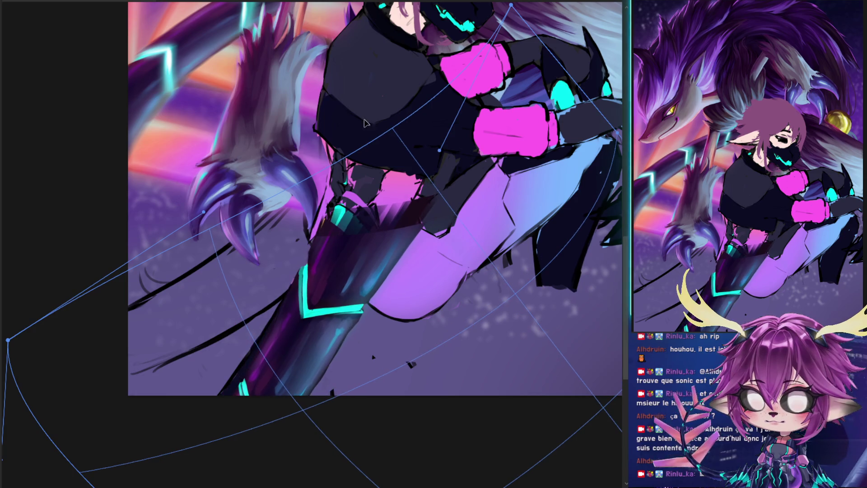
mouse_move(444, 179)
mouse_down()
mouse_move(407, 169)
mouse_move(388, 216)
mouse_up()
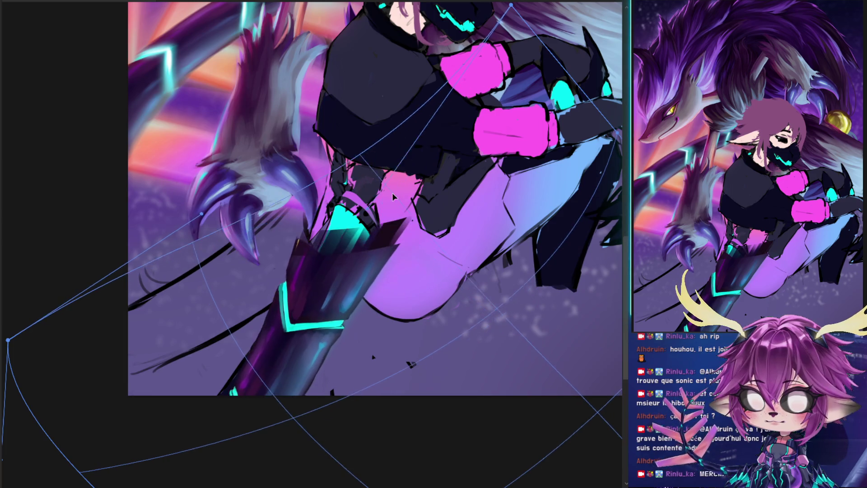
mouse_move(389, 216)
mouse_down()
mouse_move(220, 392)
mouse_move(75, 431)
mouse_move(340, 408)
mouse_up()
key(Return)
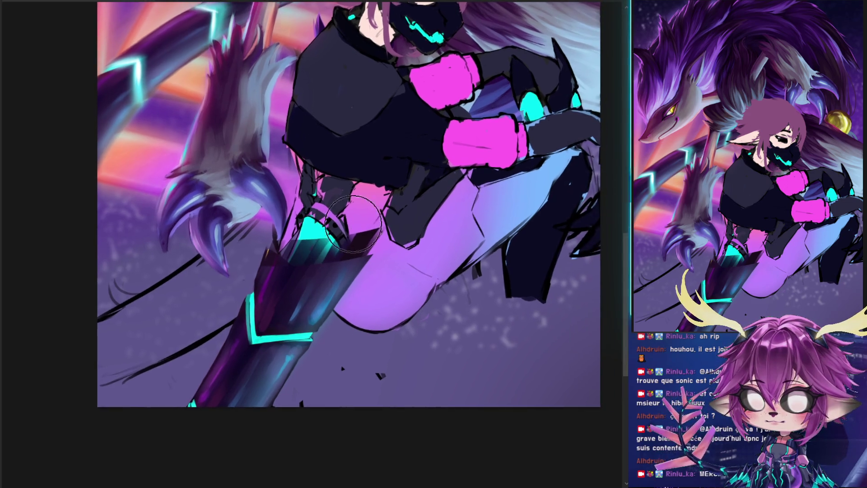
- Repaint the calf cyan and the boot dark over the tail
mouse_move(316, 243)
mouse_down()
mouse_move(300, 248)
mouse_move(320, 235)
mouse_move(343, 253)
mouse_move(312, 241)
mouse_move(315, 265)
mouse_move(280, 290)
mouse_up()
mouse_move(261, 325)
mouse_down()
mouse_move(265, 271)
mouse_move(248, 319)
mouse_move(314, 315)
mouse_move(296, 329)
mouse_move(344, 287)
mouse_move(288, 310)
mouse_move(282, 334)
mouse_move(252, 325)
mouse_move(257, 333)
mouse_move(326, 334)
mouse_up()
scroll(326, 334, down, 3)
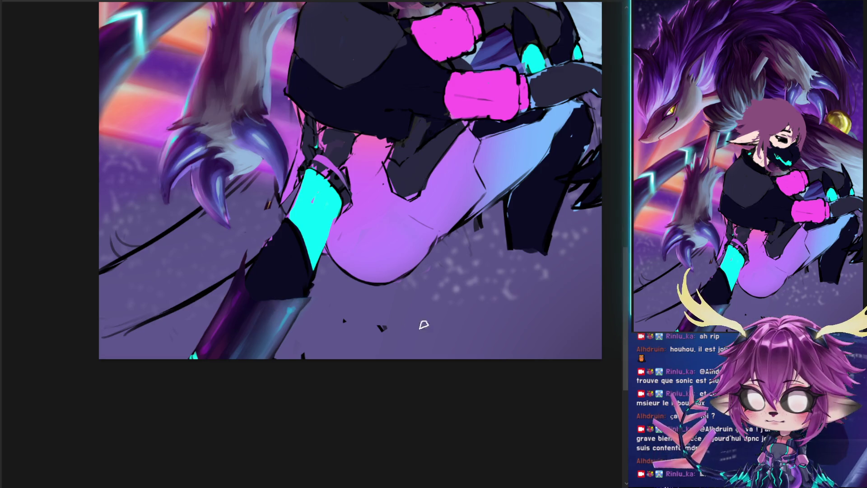
- Paint the lower boot dark navy with a larger brush and undo the stray black strokes at lower left
key(bracketright)
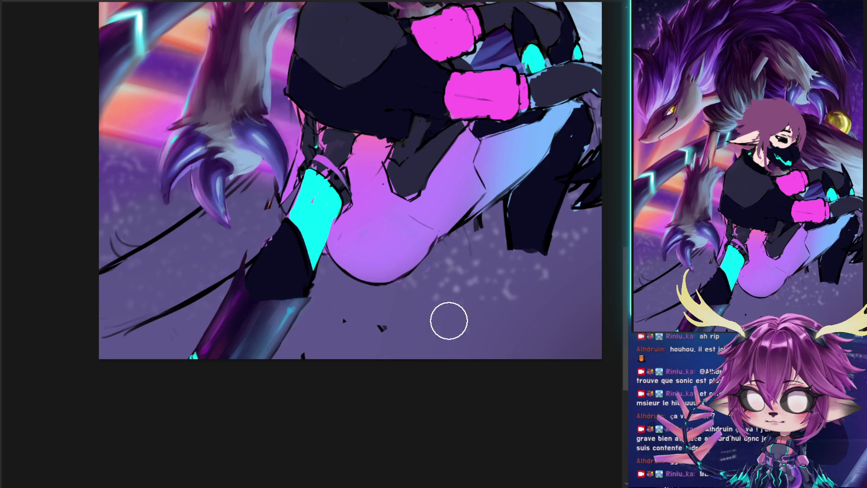
drag(289, 271, 217, 352)
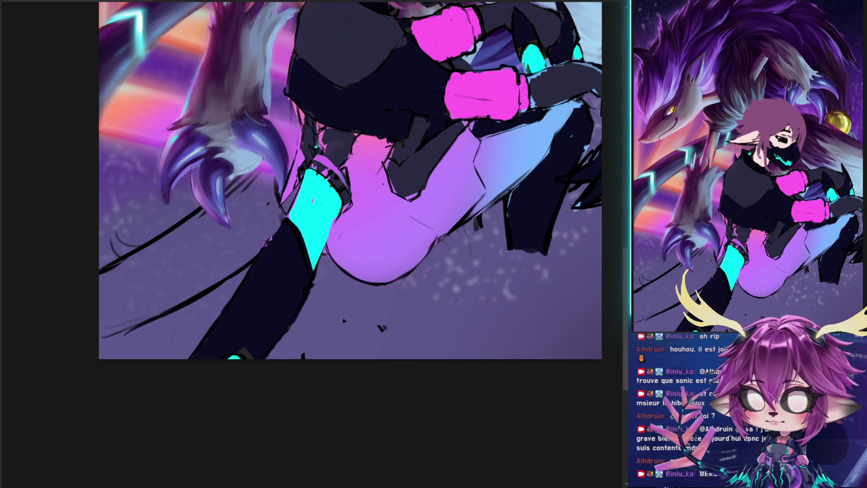
key(h)
key(h)
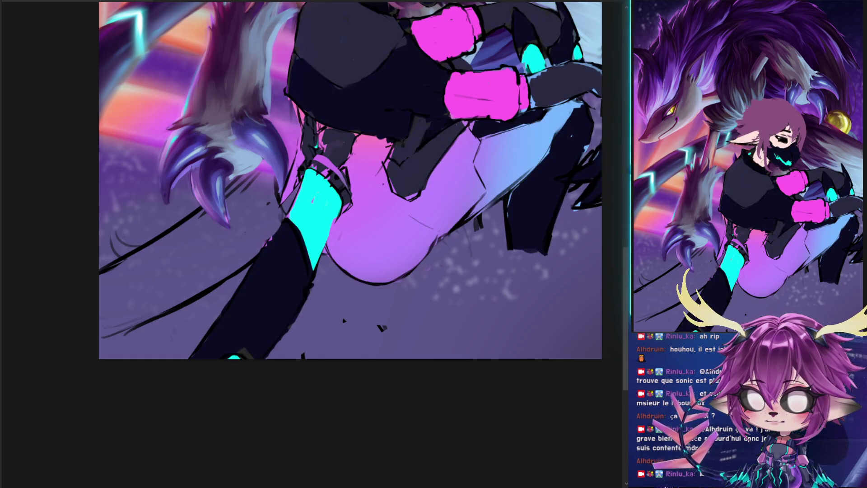
key(ctrl+z)
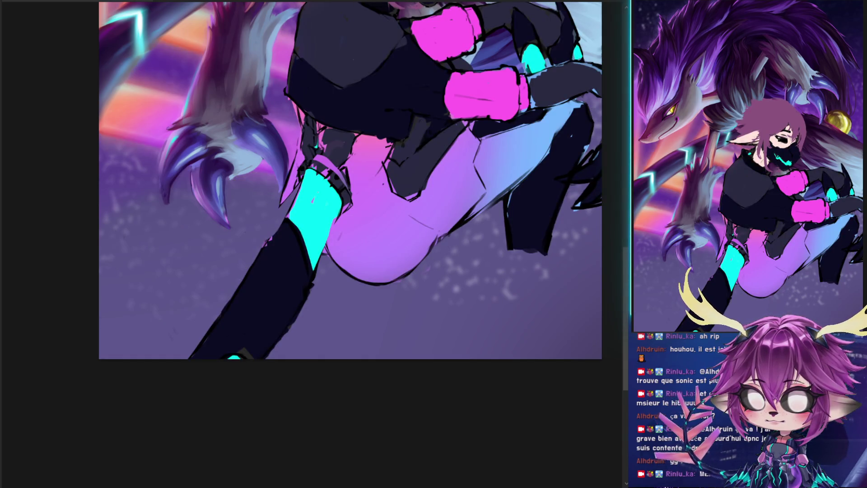
drag(605, 174, 614, 225)
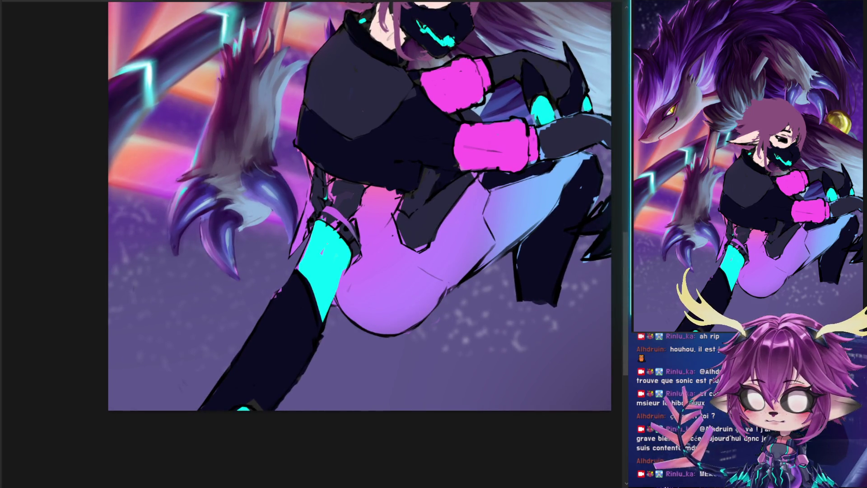
- Replace the flat black boot fill with darker purple-and-blue shading strokes
key(ctrl+z)
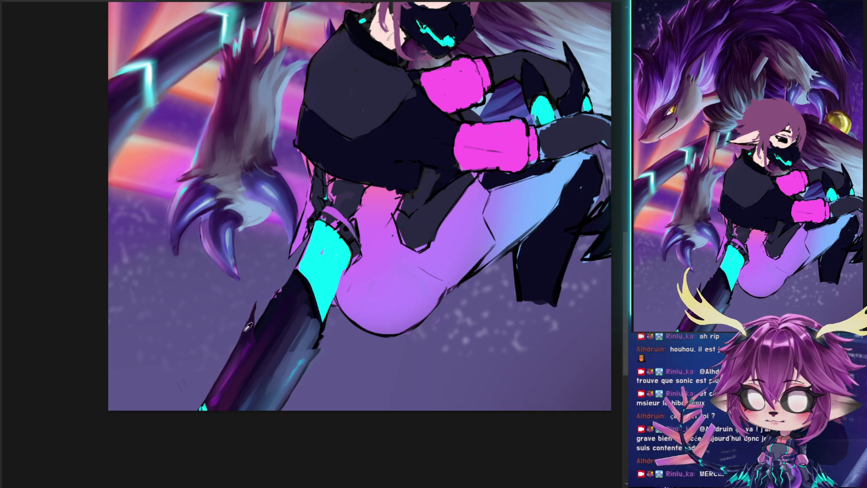
mouse_move(255, 318)
mouse_down()
mouse_move(298, 264)
mouse_move(317, 323)
mouse_up()
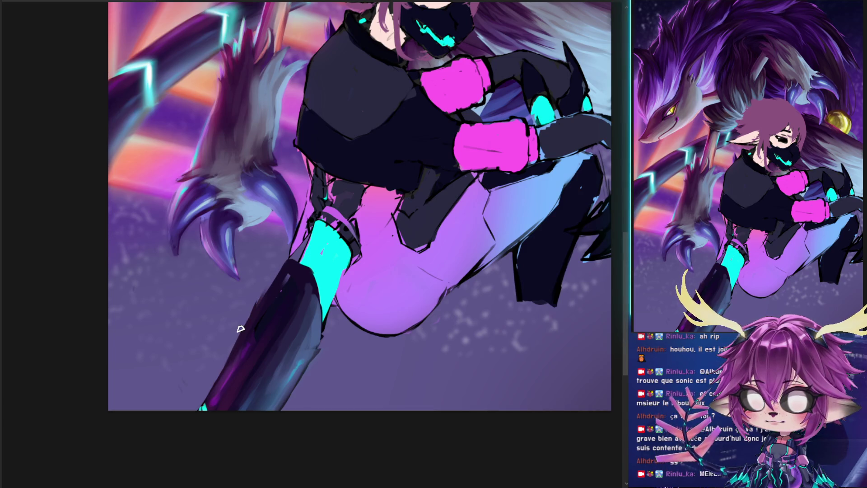
alt+right_click(242, 295)
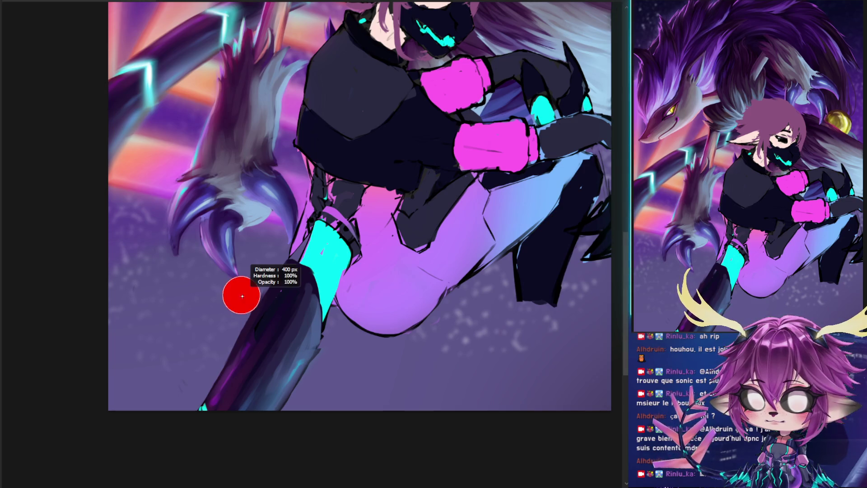
- Shrink the brush and darken the boot edge just below the cyan band
drag(248, 304, 240, 307)
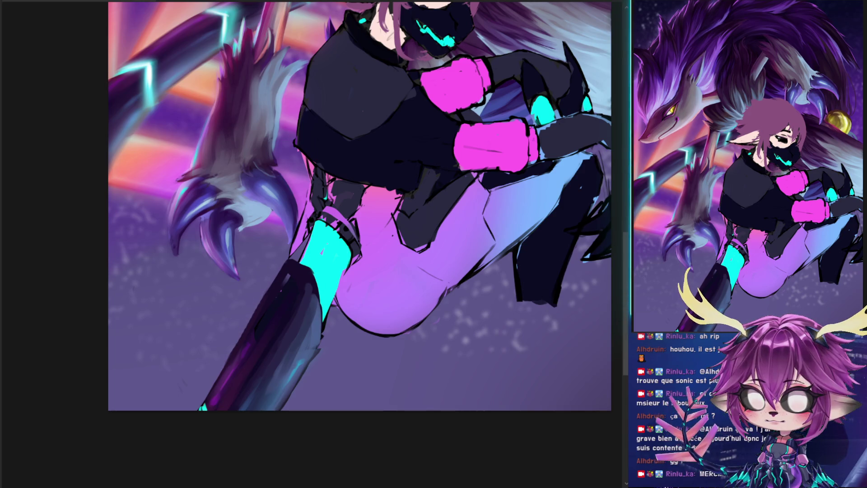
scroll(359, 206, down, 2)
scroll(359, 206, up, 2)
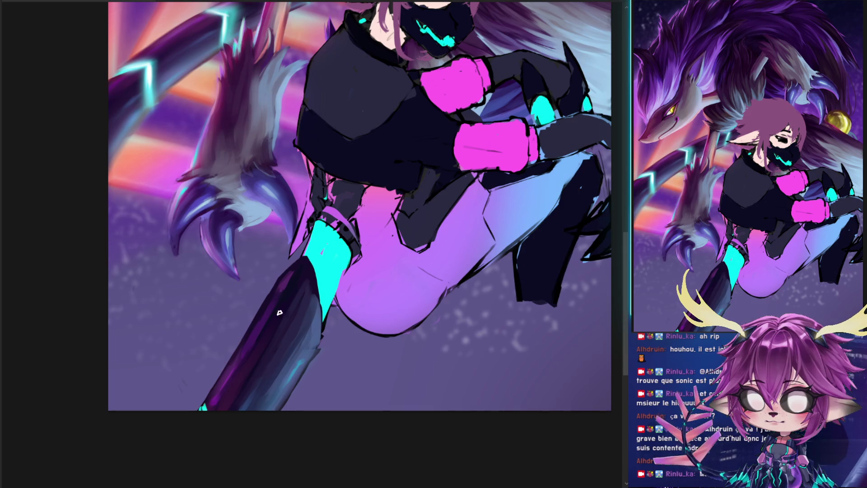
drag(317, 283, 317, 325)
mouse_move(312, 273)
mouse_down()
mouse_move(318, 318)
mouse_move(316, 284)
mouse_up()
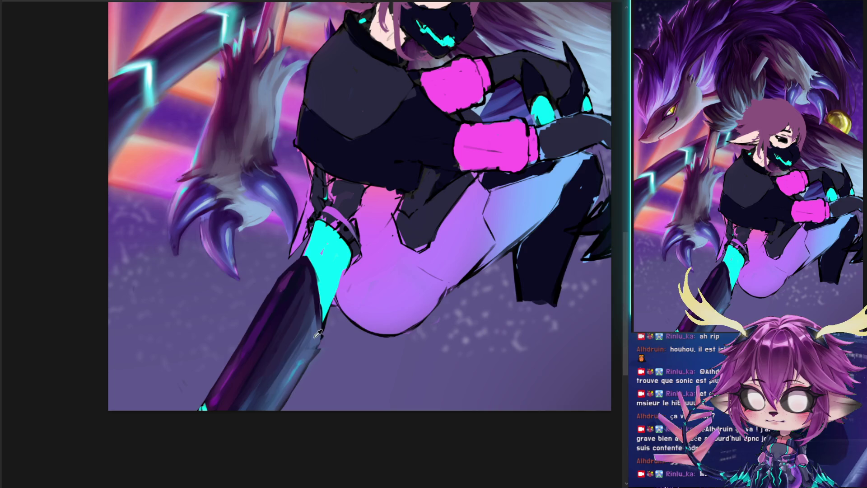
drag(317, 332, 315, 283)
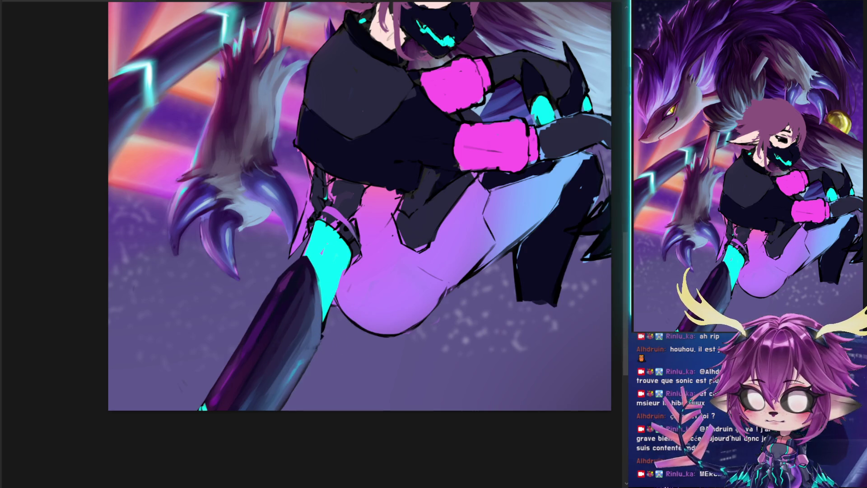
- Deepen the shading along the lower boot toward its bottom and trace along the cyan band
mouse_move(291, 384)
mouse_down()
mouse_move(315, 335)
mouse_move(296, 371)
mouse_up()
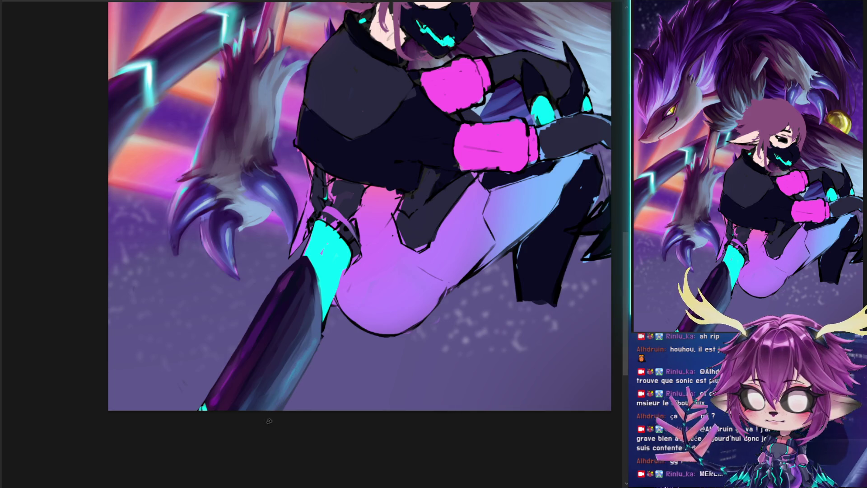
mouse_move(300, 361)
mouse_down()
mouse_move(276, 402)
mouse_move(289, 379)
mouse_up()
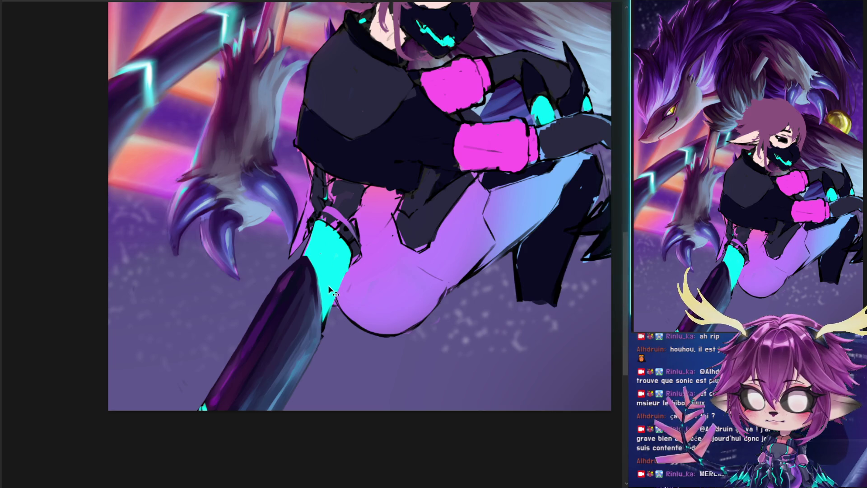
drag(310, 260, 344, 231)
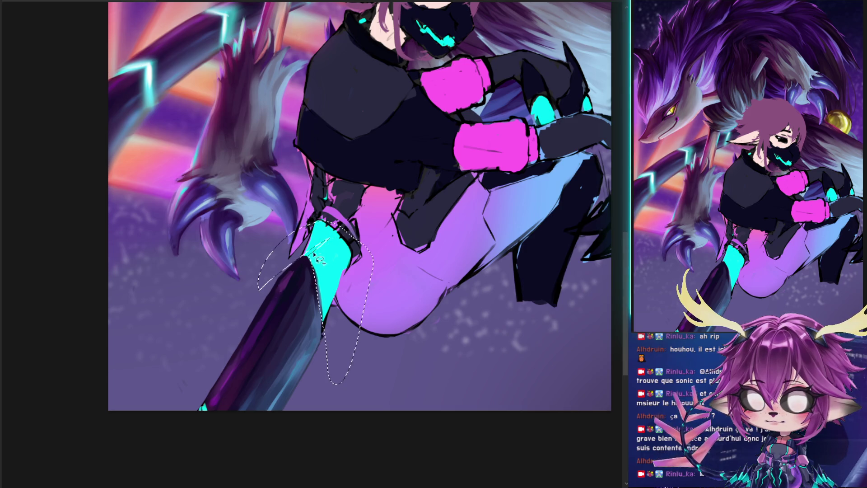
- Lasso around the cyan band and paint it wider down and to the right, undoing one stroke
drag(345, 233, 323, 280)
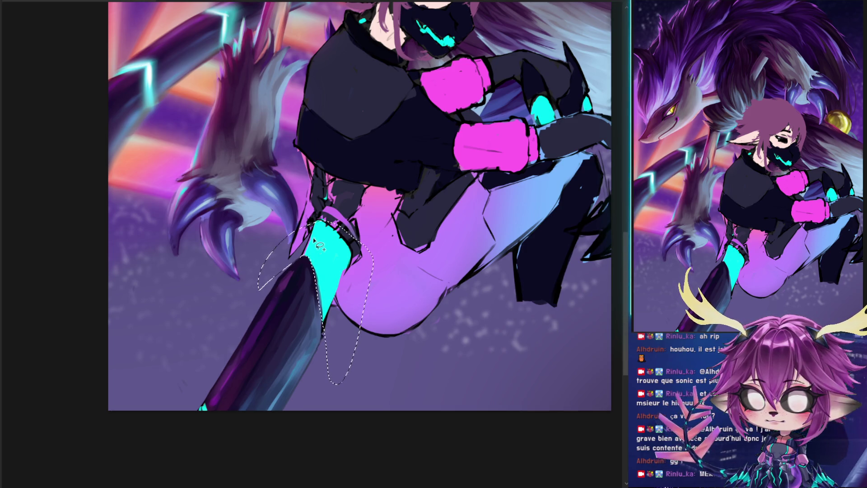
drag(321, 262, 324, 300)
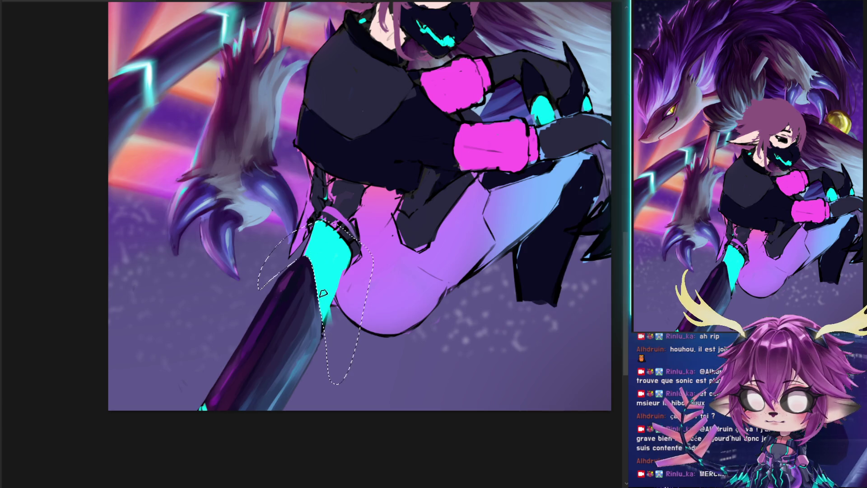
key(ctrl+z)
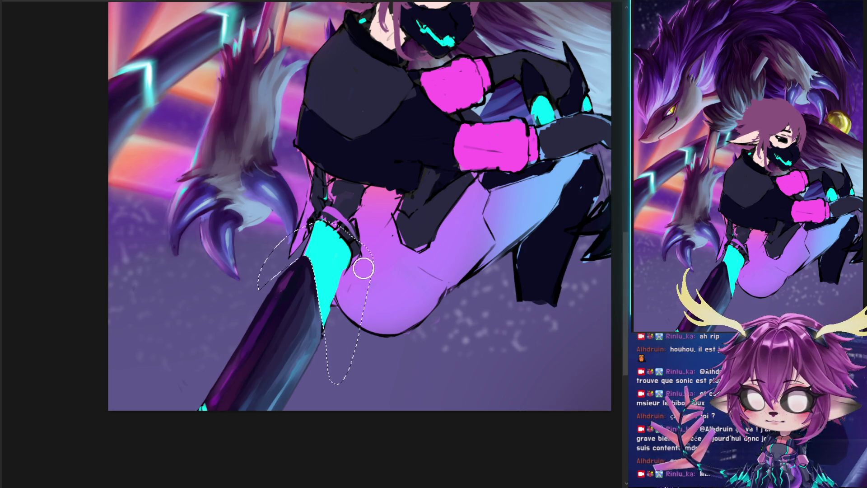
mouse_move(332, 316)
mouse_down()
mouse_move(353, 247)
mouse_move(337, 244)
mouse_up()
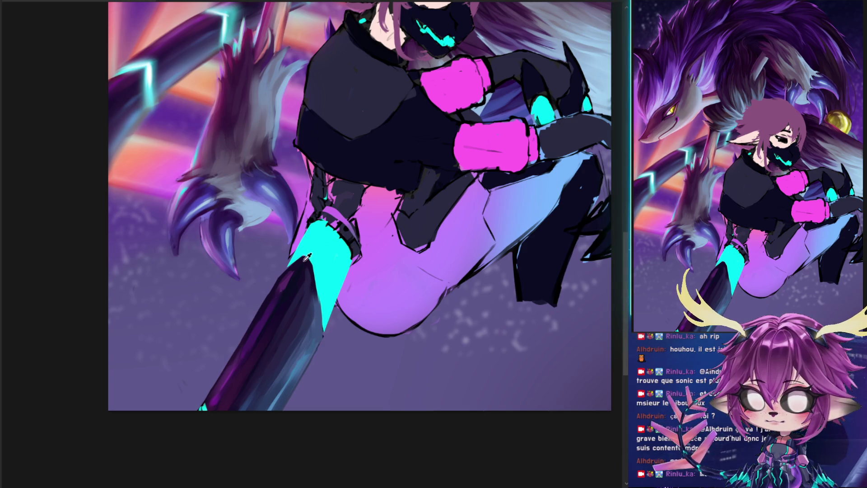
drag(361, 215, 313, 214)
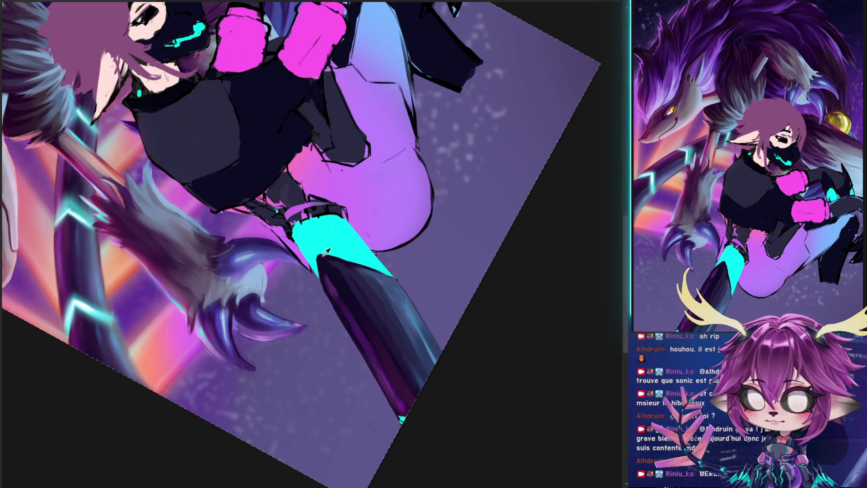
- Sample the boot's colours and paint deeper dark purple onto the boot tip
alt+click(326, 252)
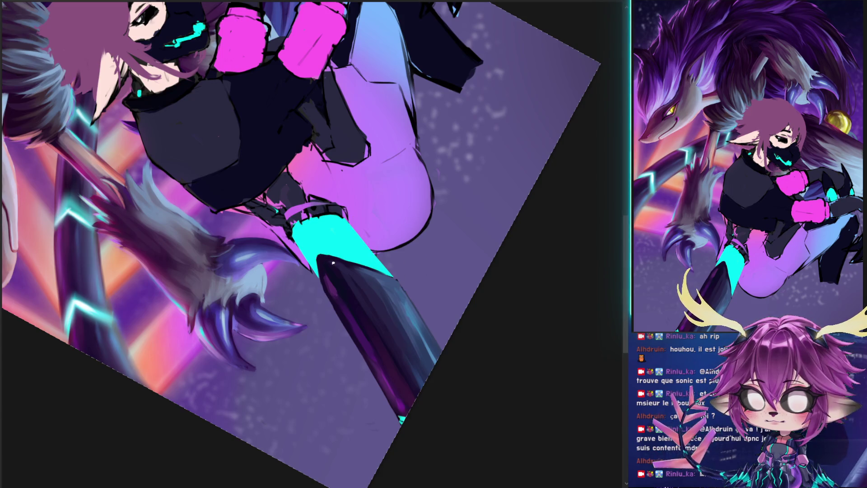
alt+click(400, 412)
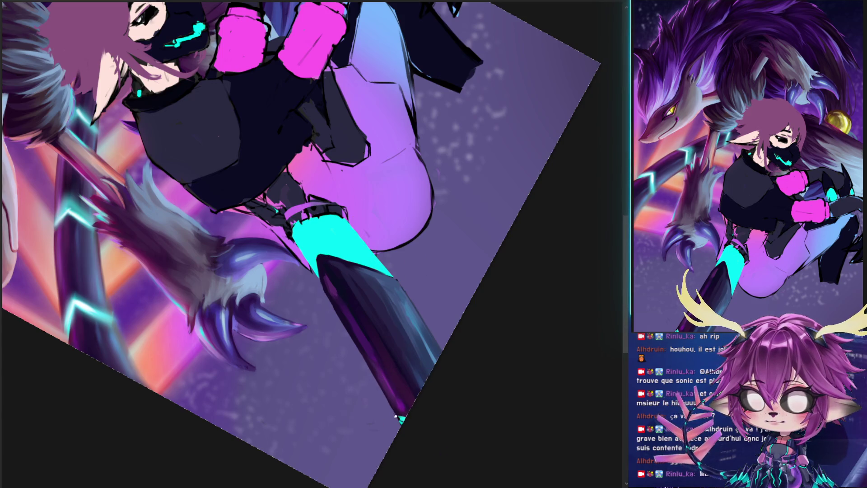
drag(400, 409, 401, 414)
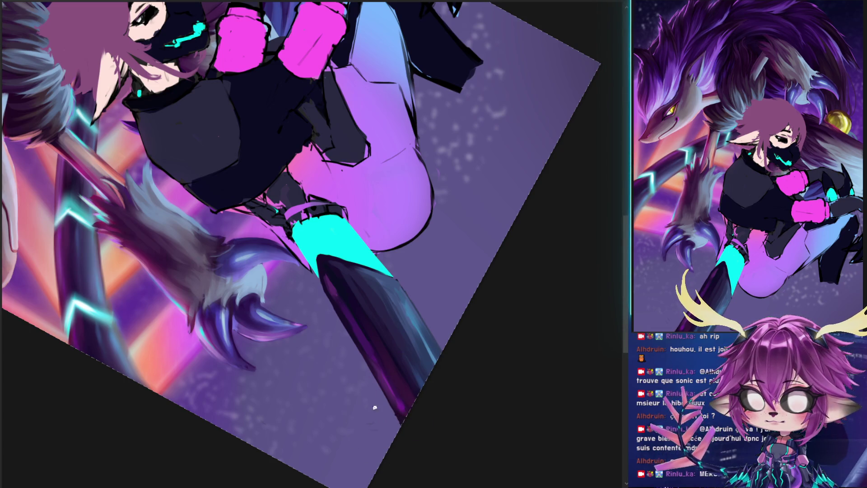
mouse_move(391, 432)
mouse_down()
mouse_move(403, 426)
mouse_move(391, 406)
mouse_up()
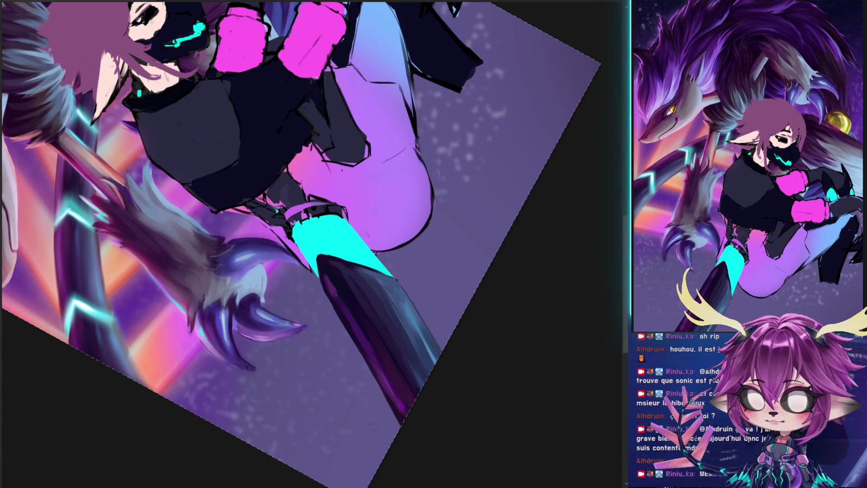
mouse_move(436, 311)
mouse_down()
mouse_move(489, 287)
mouse_move(470, 364)
mouse_move(491, 325)
mouse_up()
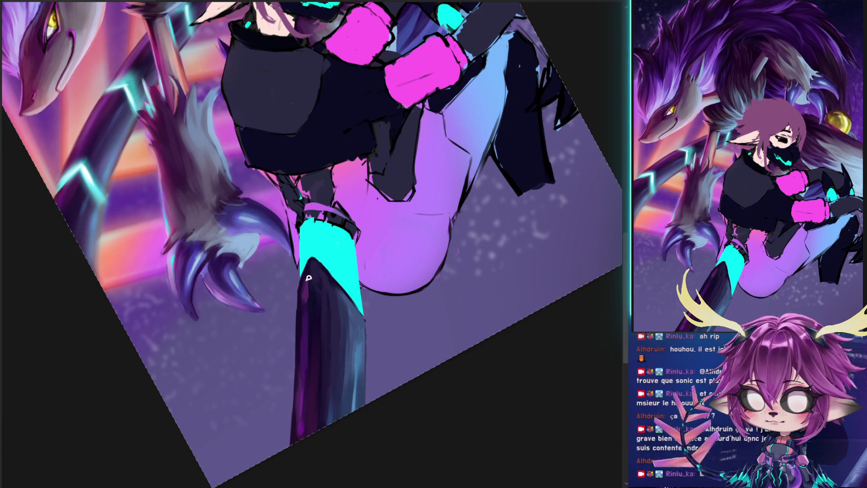
- Paint a thin dark edge along the cyan boot strap with a ~98 px brush, discarding a trial stroke
drag(316, 258, 346, 320)
key(ctrl+z)
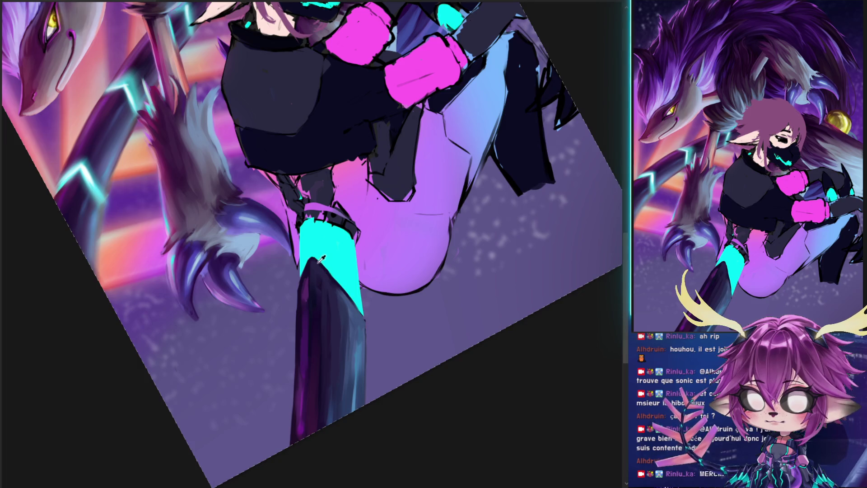
key(ctrl+shift+z)
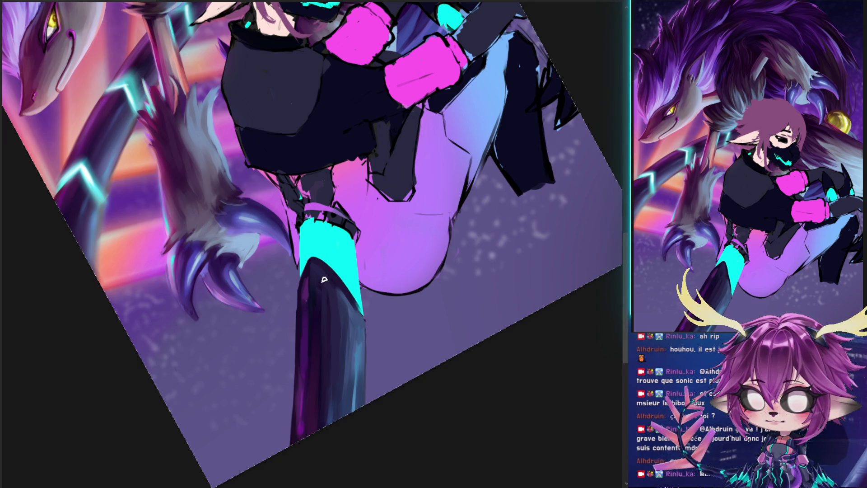
key(ctrl+z)
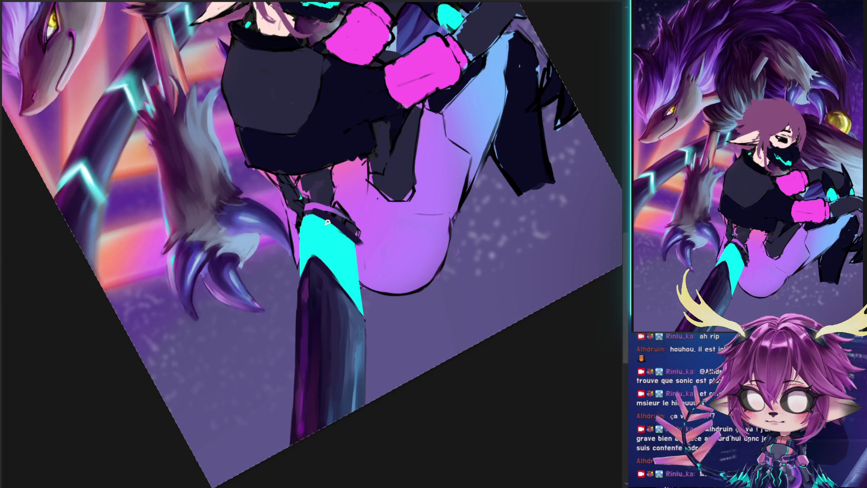
drag(358, 257, 357, 249)
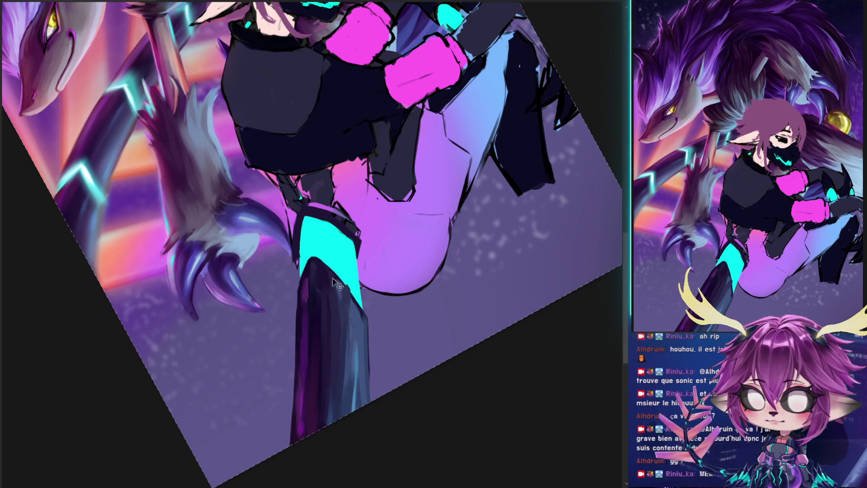
drag(345, 305, 346, 315)
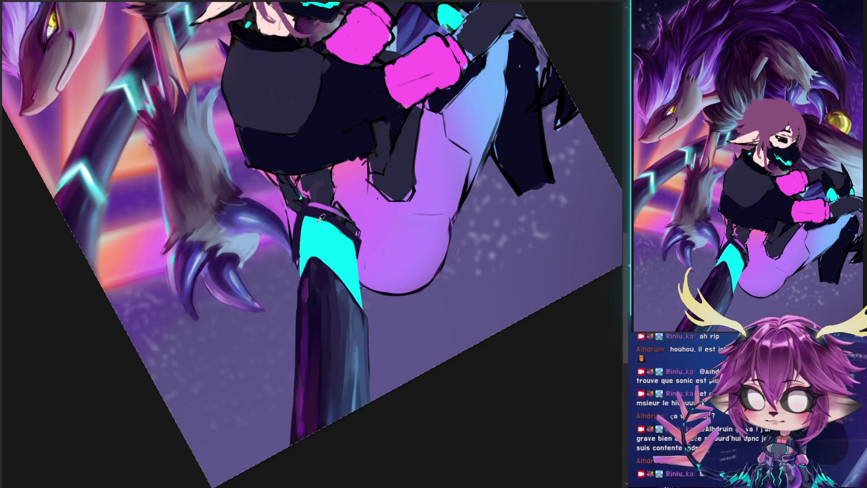
mouse_move(349, 244)
mouse_down()
mouse_move(479, 280)
mouse_move(441, 167)
mouse_up()
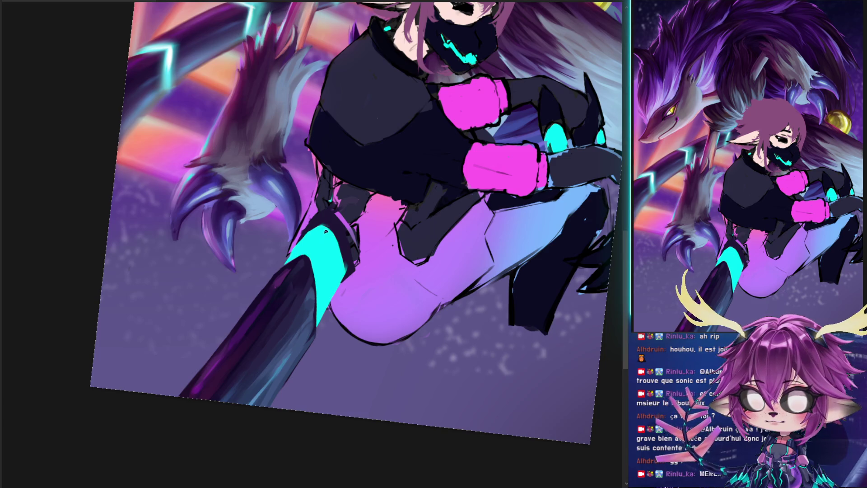
- Darken the edge of the cyan leg stripe and paint a dark stroke along the staff
drag(330, 234, 343, 278)
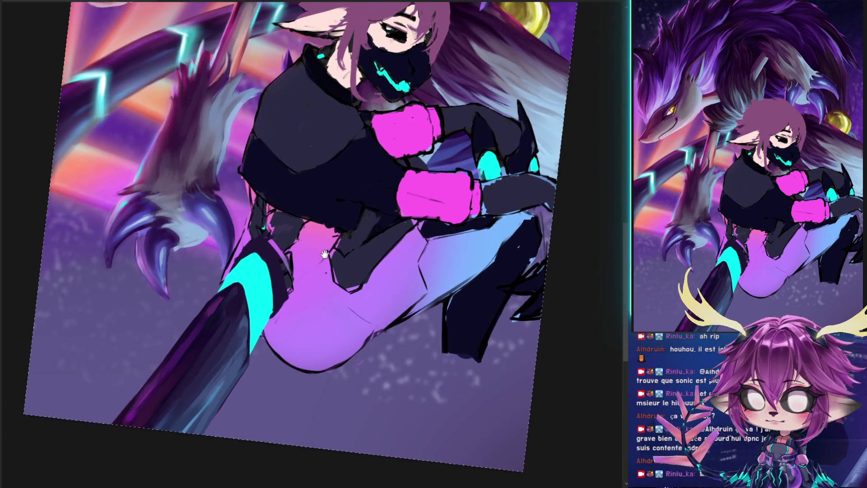
mouse_move(335, 213)
mouse_down()
mouse_move(326, 241)
mouse_move(353, 202)
mouse_up()
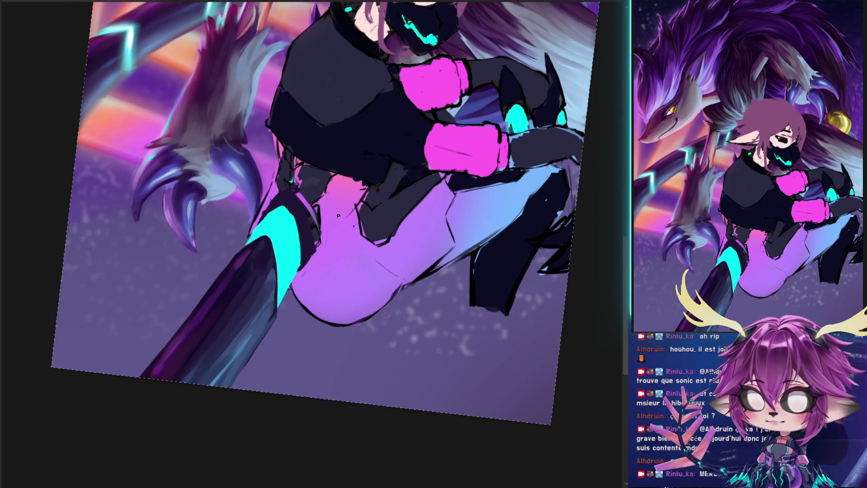
drag(234, 281, 185, 337)
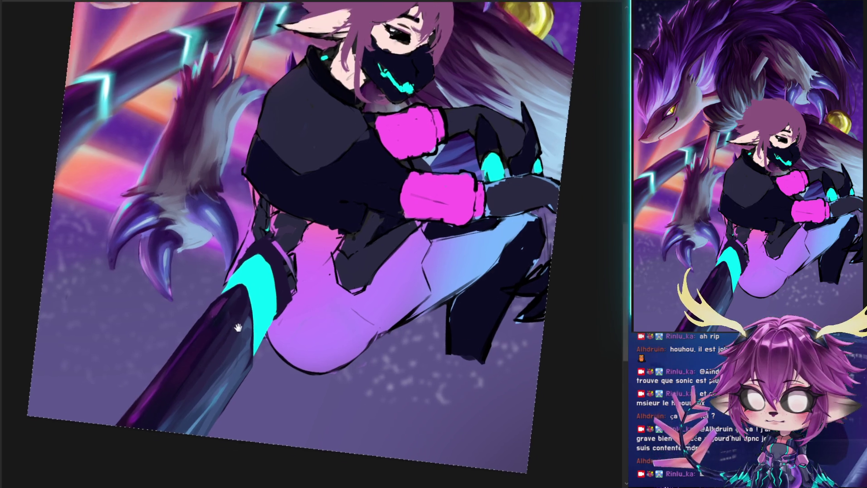
drag(253, 277, 244, 313)
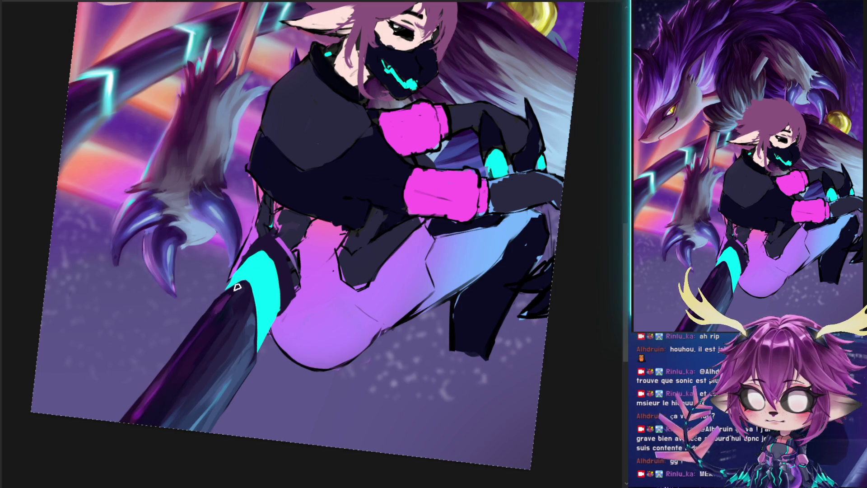
drag(441, 173, 430, 163)
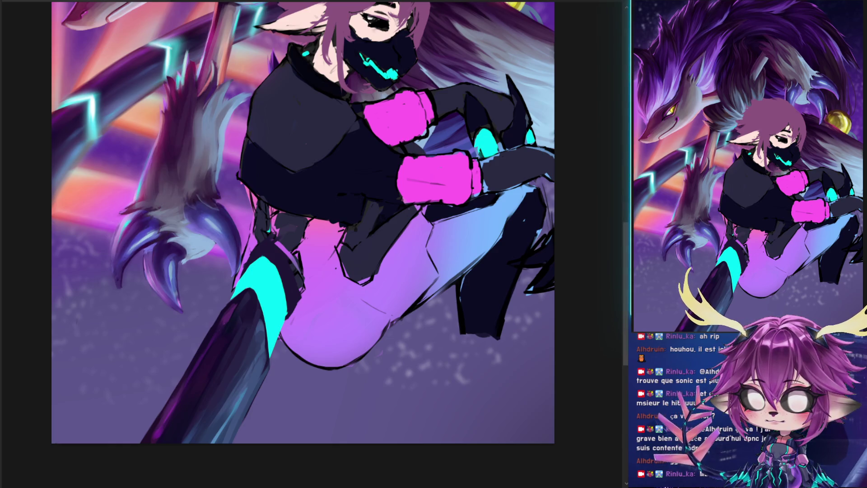
- Briefly hide the character layer to compare, then frame the view around the leg
scroll(285, 196, down, 2)
scroll(285, 196, down, 3)
scroll(285, 196, up, 1)
scroll(332, 210, up, 1)
scroll(325, 214, up, 1)
scroll(304, 286, up, 1)
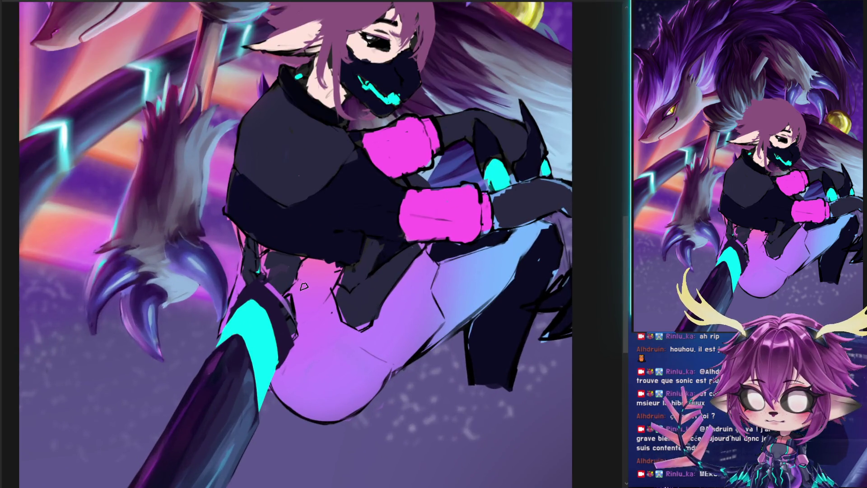
mouse_move(322, 382)
mouse_down()
mouse_move(282, 438)
mouse_move(284, 395)
mouse_up()
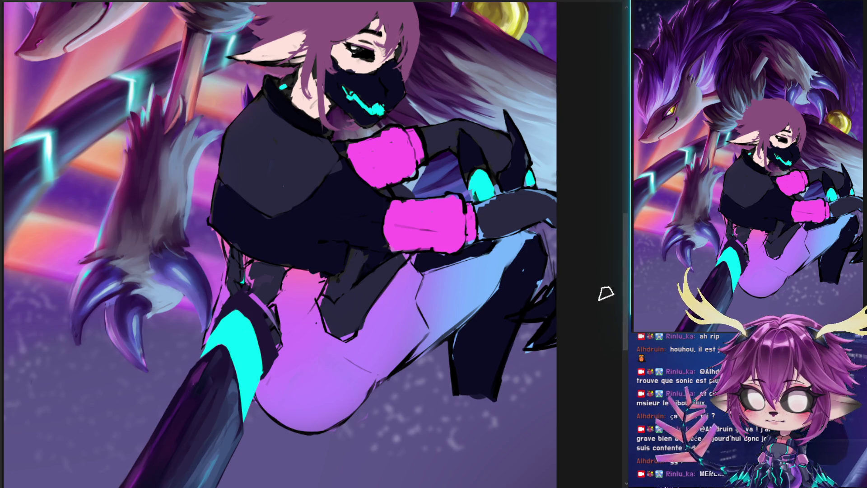
key(ctrl+comma)
key(ctrl+comma)
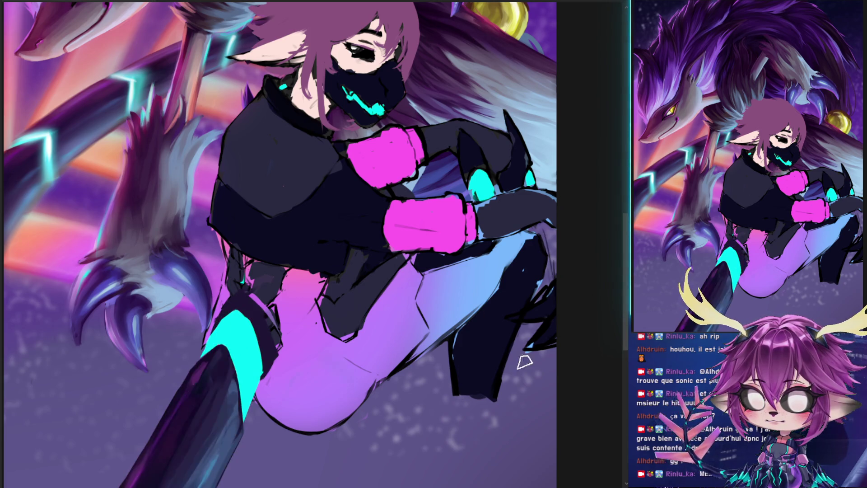
drag(273, 366, 286, 323)
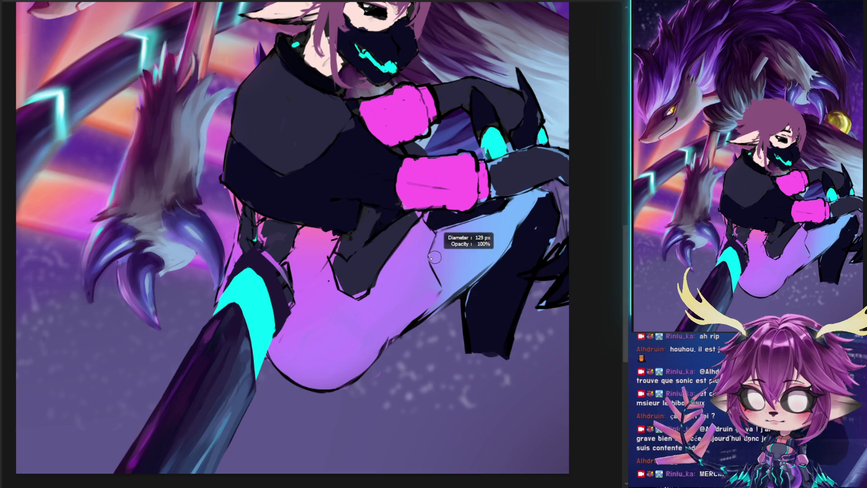
- Draw a thin cyan zigzag down the purple leg and thicken its upper part
mouse_move(424, 260)
mouse_down()
mouse_move(437, 227)
mouse_move(417, 318)
mouse_up()
drag(437, 278, 404, 336)
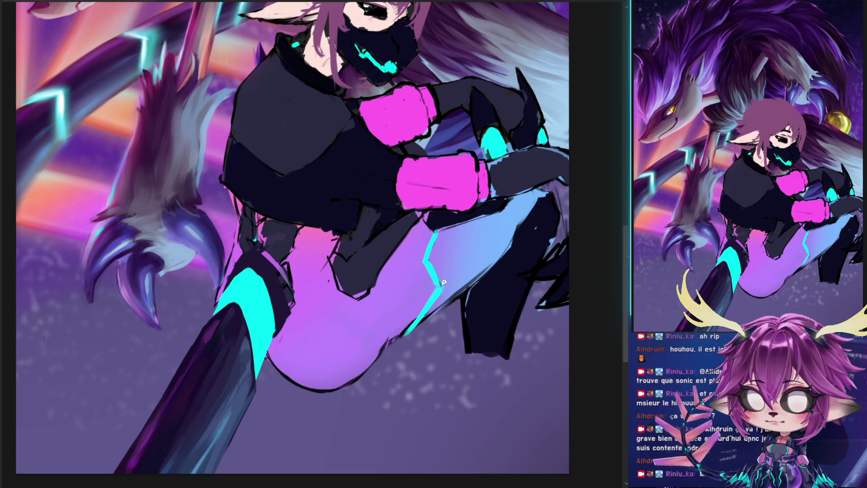
drag(426, 269, 436, 297)
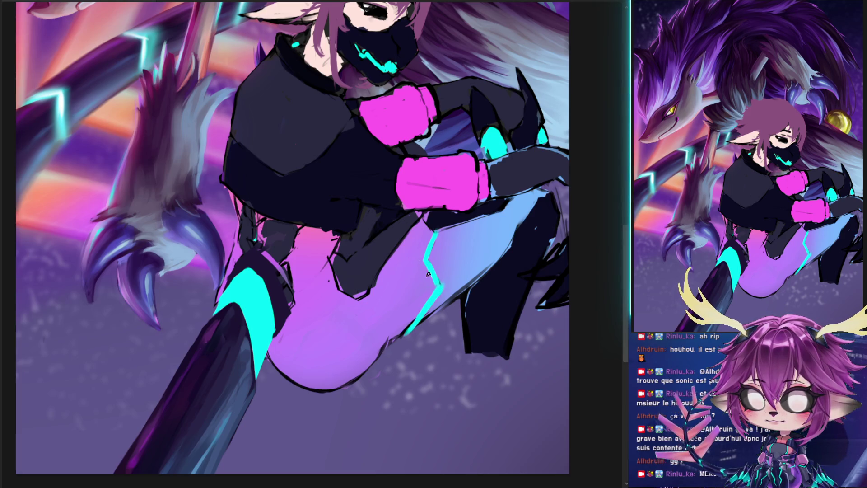
drag(430, 258, 440, 287)
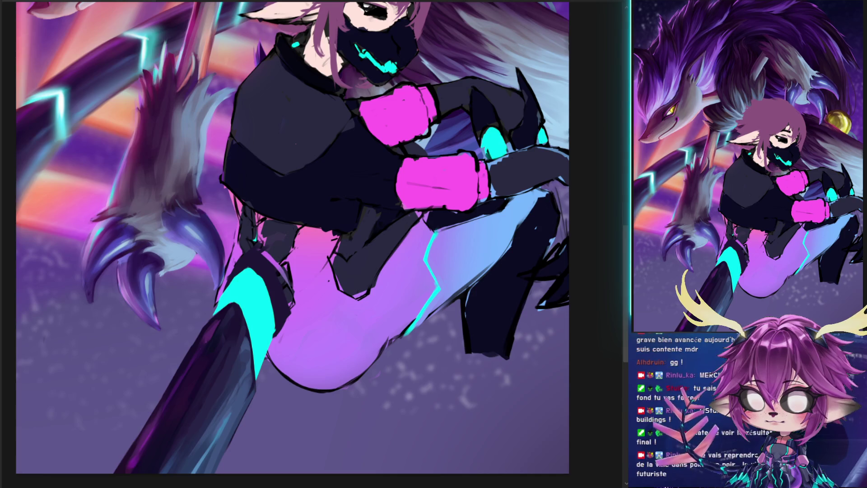
scroll(321, 193, down, 3)
mouse_move(319, 312)
mouse_down()
mouse_move(321, 346)
mouse_move(310, 329)
mouse_up()
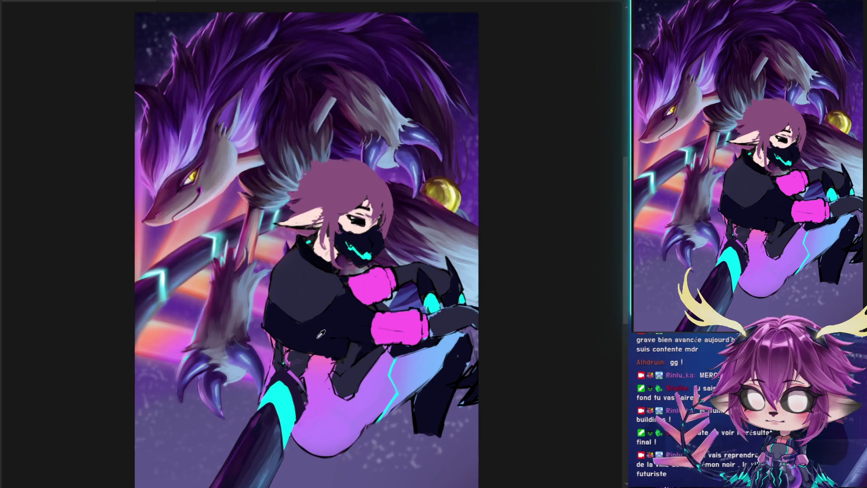
scroll(318, 328, down, 2)
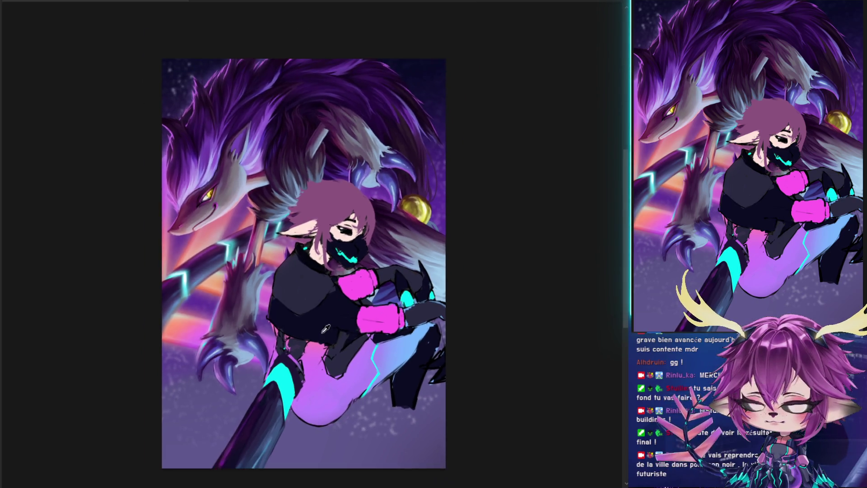
scroll(326, 328, down, 1)
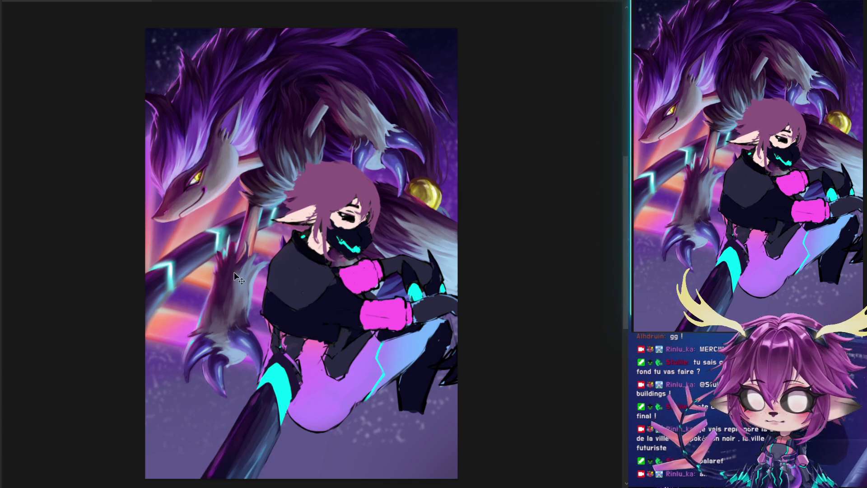
scroll(290, 276, up, 1)
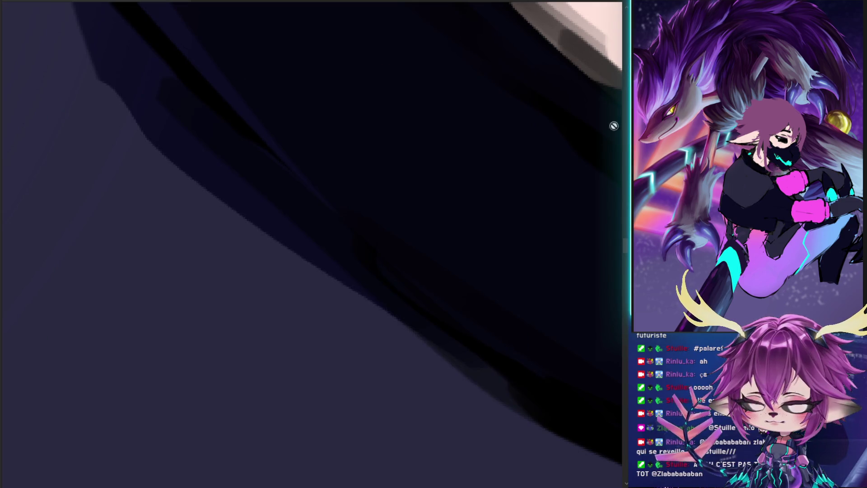
- Paint salmon-pink rim-light strokes along the edge of the black shoulder
scroll(329, 310, down, 5)
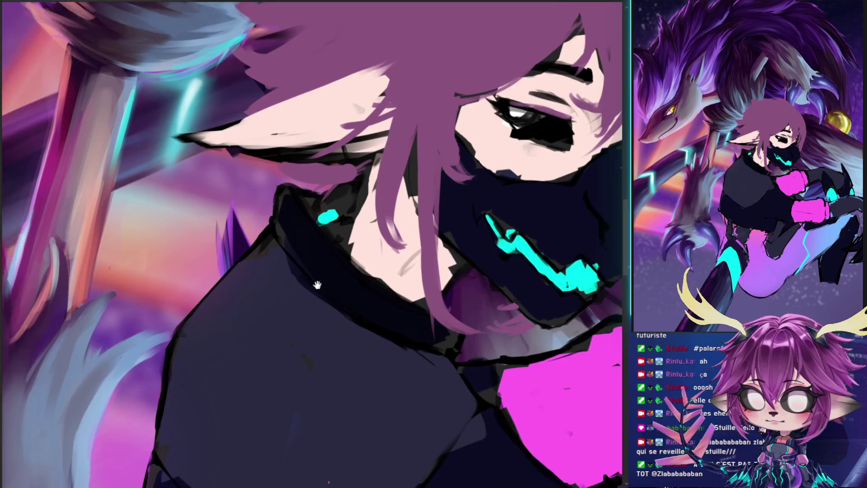
scroll(297, 256, up, 1)
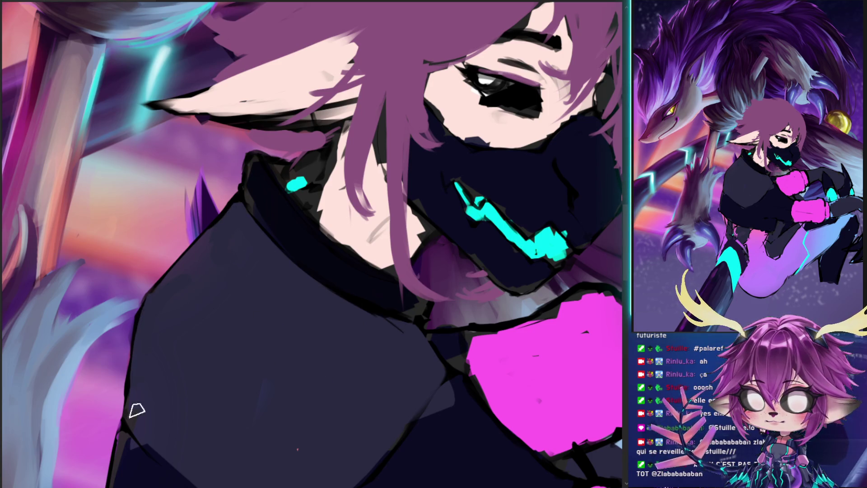
drag(209, 241, 244, 226)
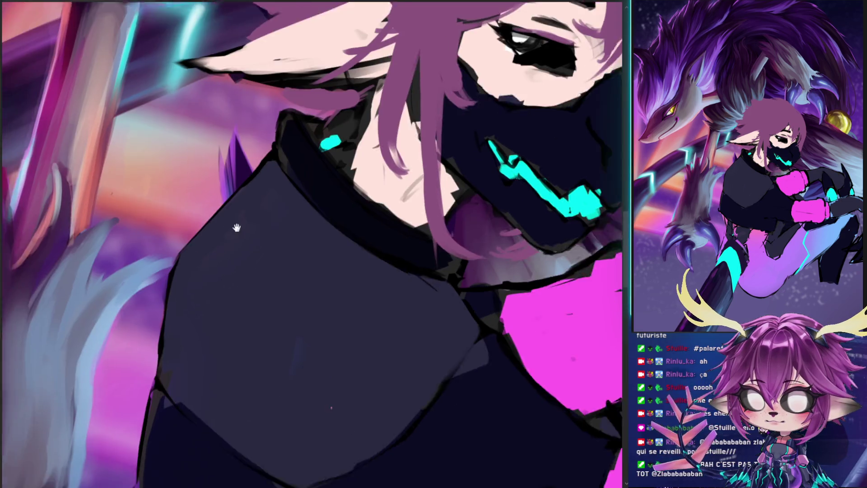
drag(179, 291, 268, 206)
drag(186, 274, 253, 206)
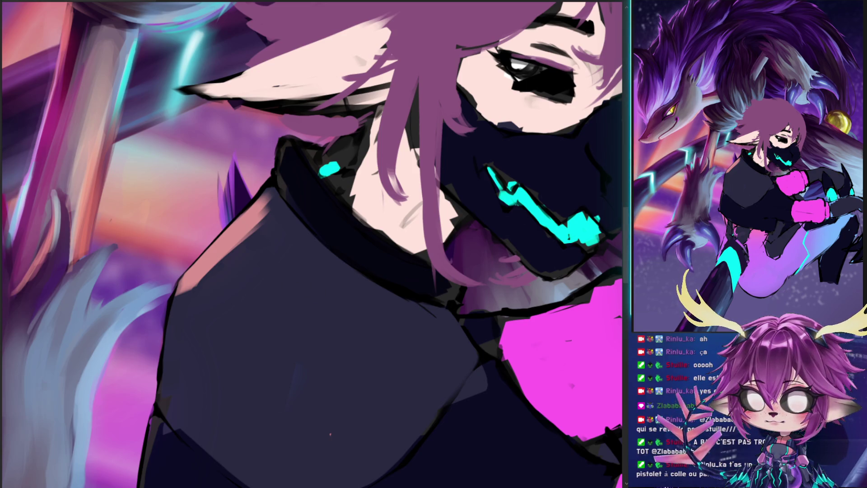
scroll(254, 275, down, 5)
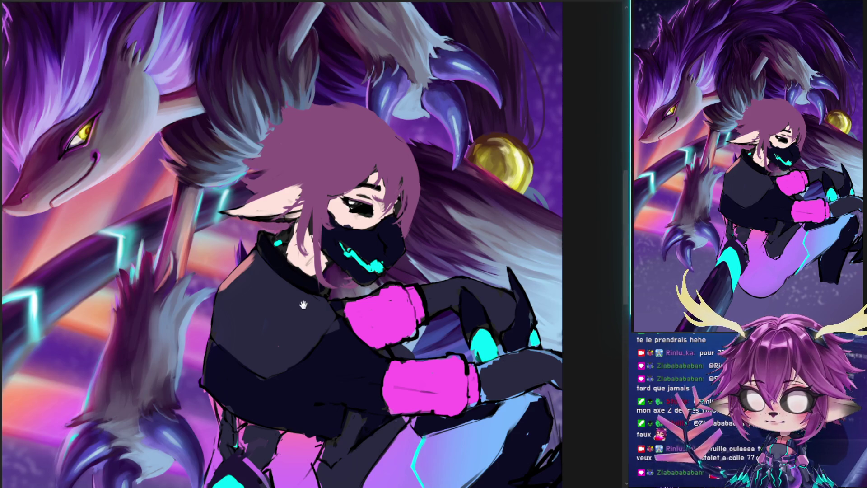
- Fit the whole artwork on screen with Ctrl+0 and set the brush diameter to about 349 px
key(ctrl+0)
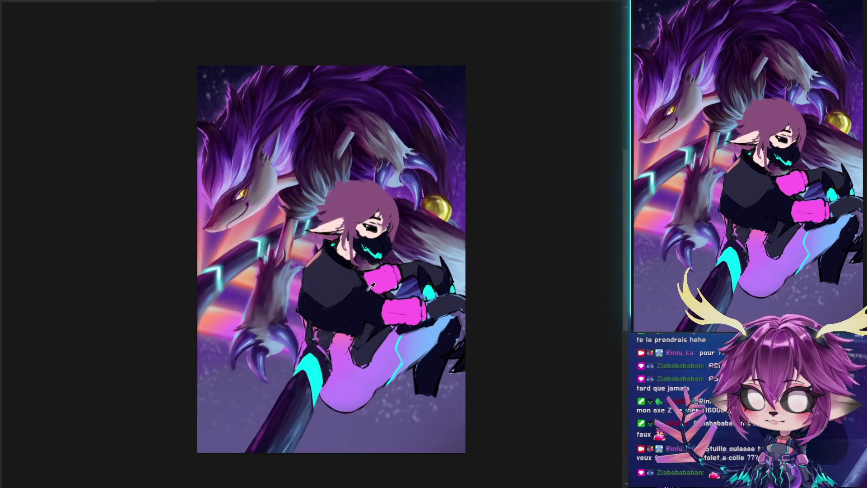
scroll(371, 284, up, 2)
scroll(518, 263, down, 1)
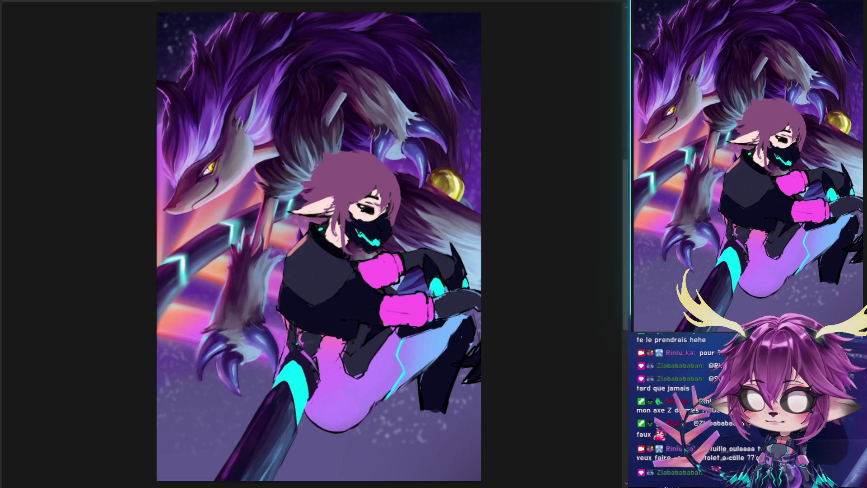
alt+right_click(420, 119)
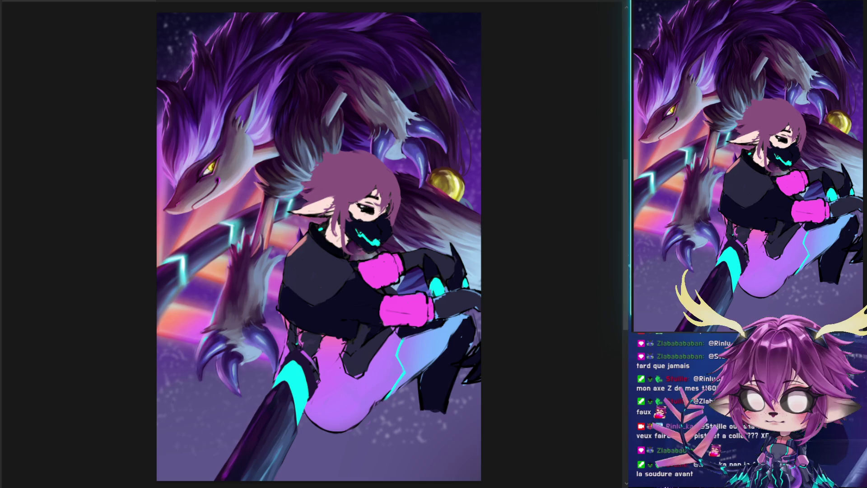
- Block in the dark shape above the dragon's claw, extending it down and right
click(404, 73)
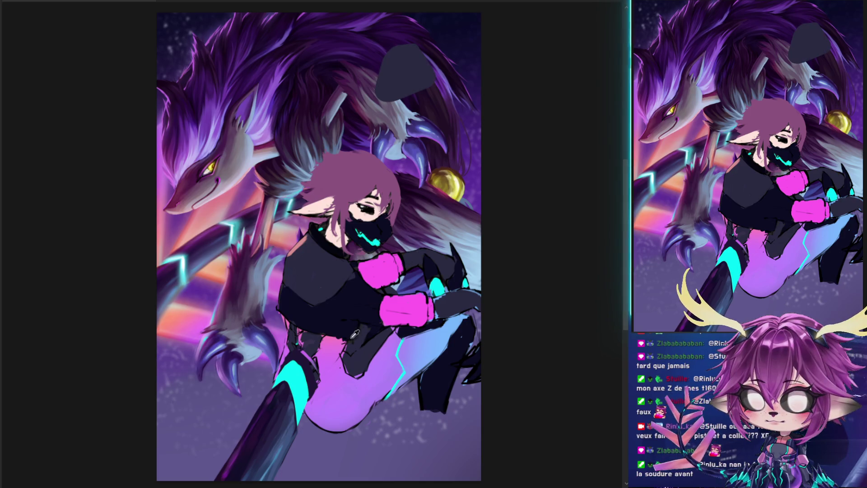
click(406, 97)
mouse_move(398, 108)
mouse_down()
mouse_move(412, 130)
mouse_move(440, 142)
mouse_move(434, 167)
mouse_move(456, 172)
mouse_up()
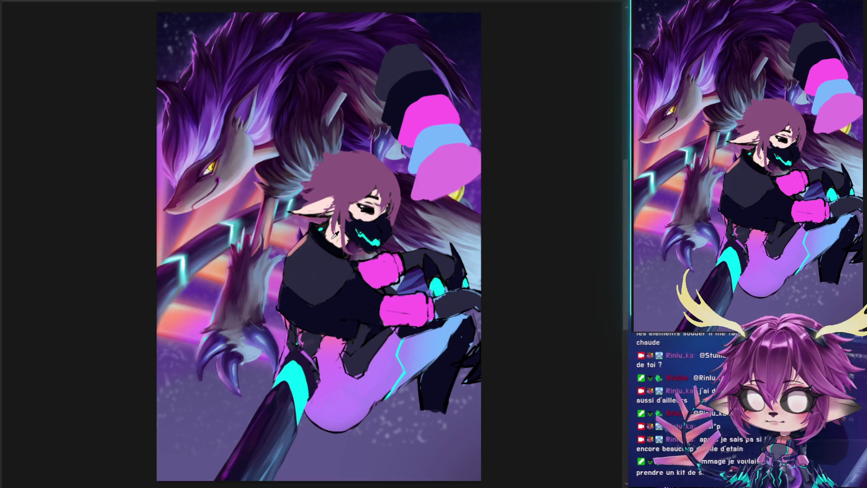
- Cap the shape with a pale pink tip and undo a stray diagonal stroke
drag(401, 23, 379, 63)
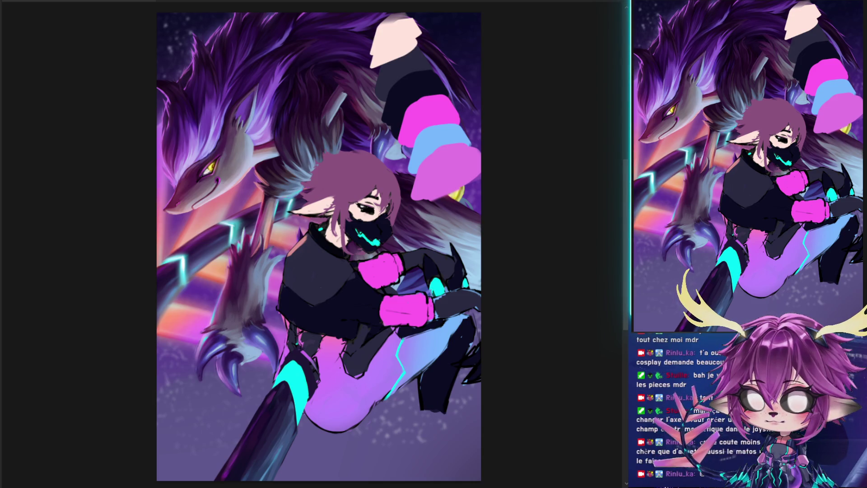
drag(361, 207, 341, 230)
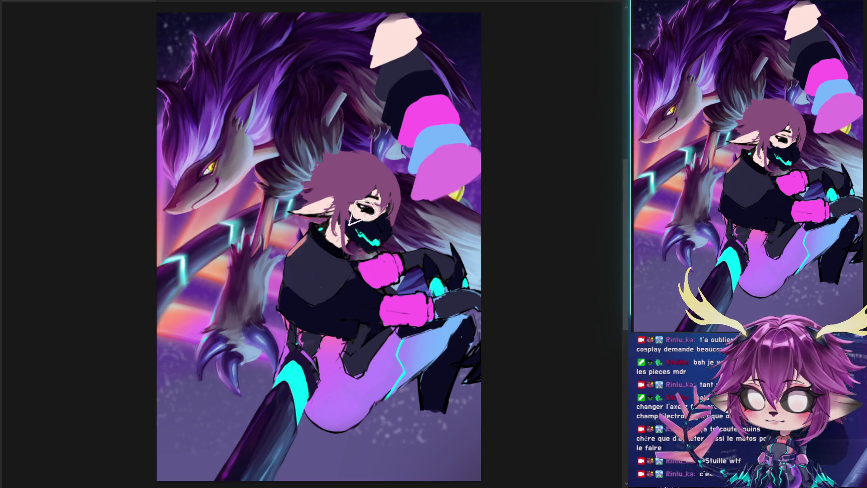
drag(352, 25, 454, 419)
key(ctrl+z)
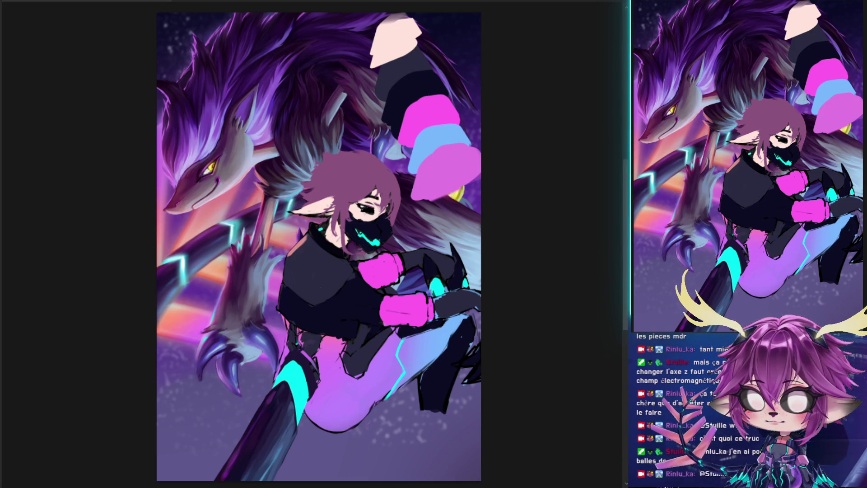
key(ctrl+z)
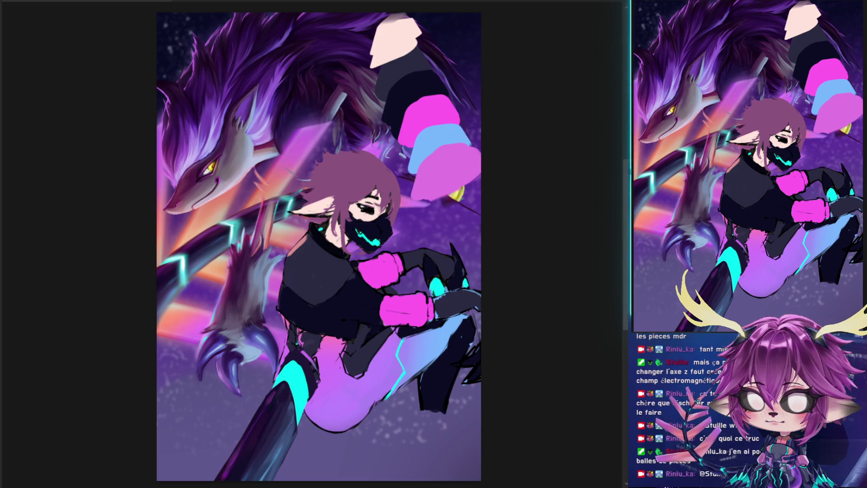
key(ctrl+z)
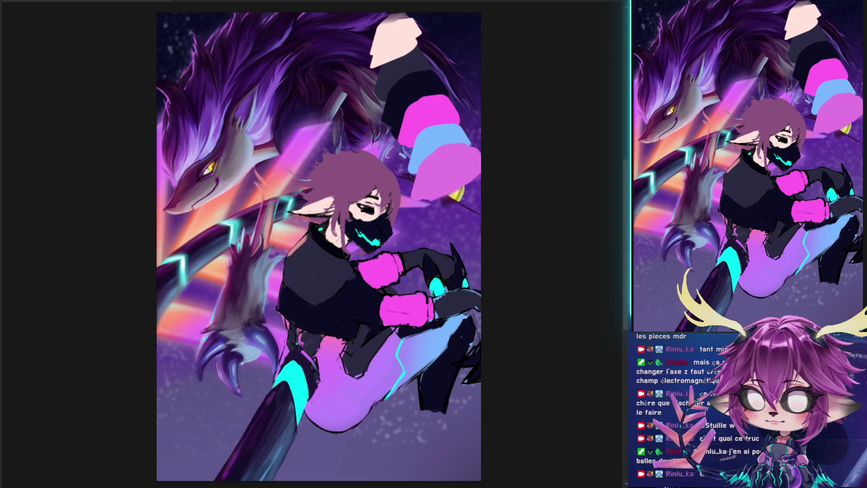
key(ctrl+z)
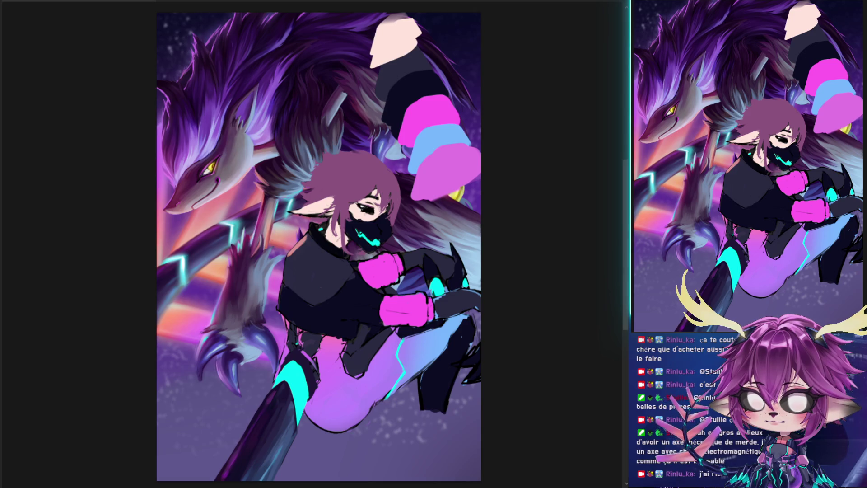
mouse_move(348, 37)
mouse_down()
mouse_move(453, 216)
mouse_move(480, 237)
mouse_up()
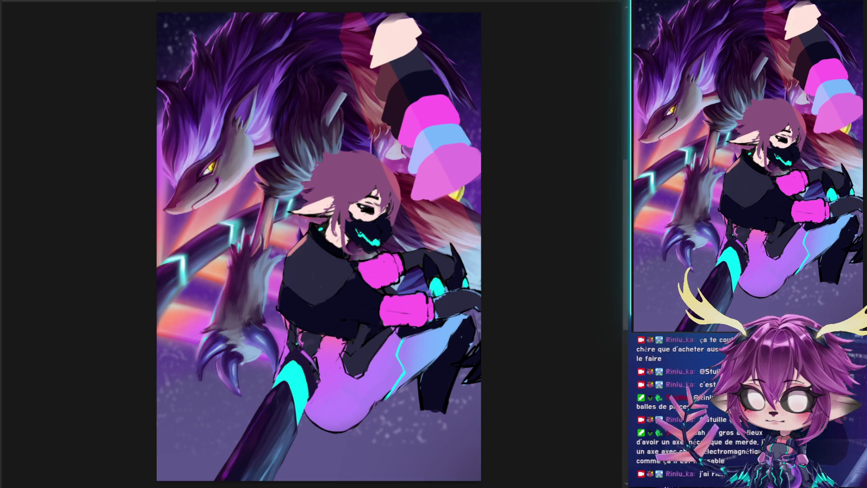
- Paint a pink-purple diagonal beam, cycle its blend modes, then return it to Normal
key(shift+plus)
key(shift+plus)
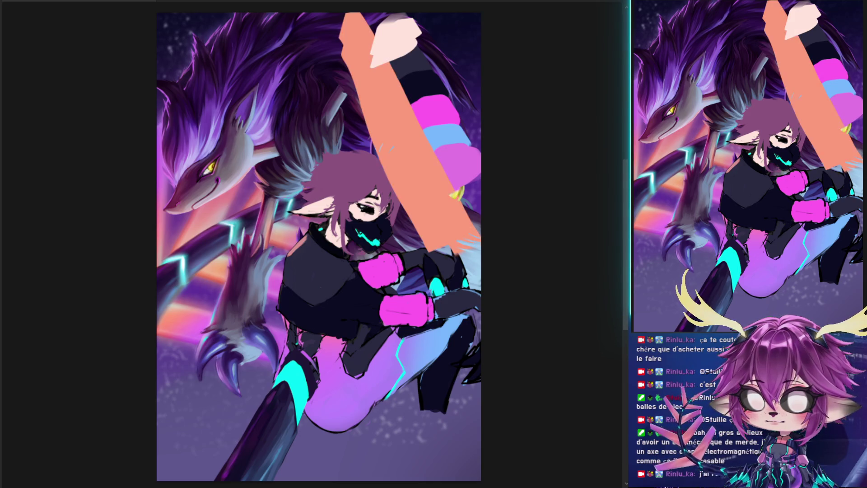
key(shift+plus)
key(shift+plus)
key(shift+plus)
key(shift+plus)
key(shift+plus)
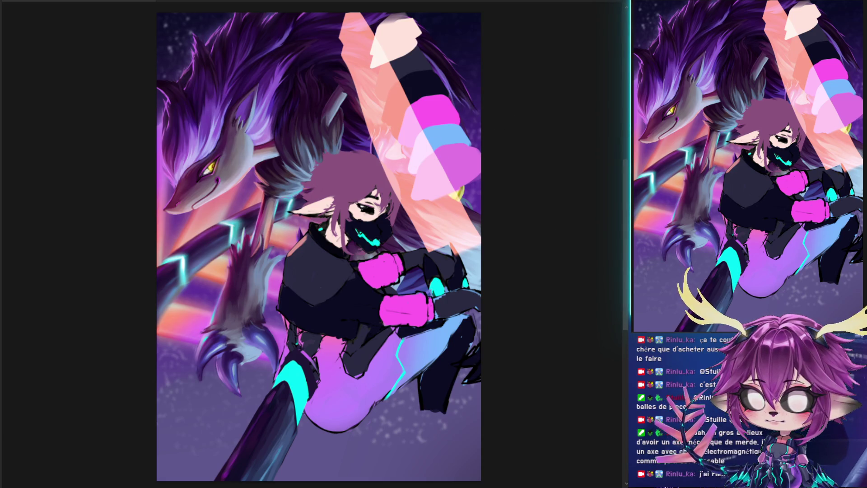
drag(362, 29, 454, 231)
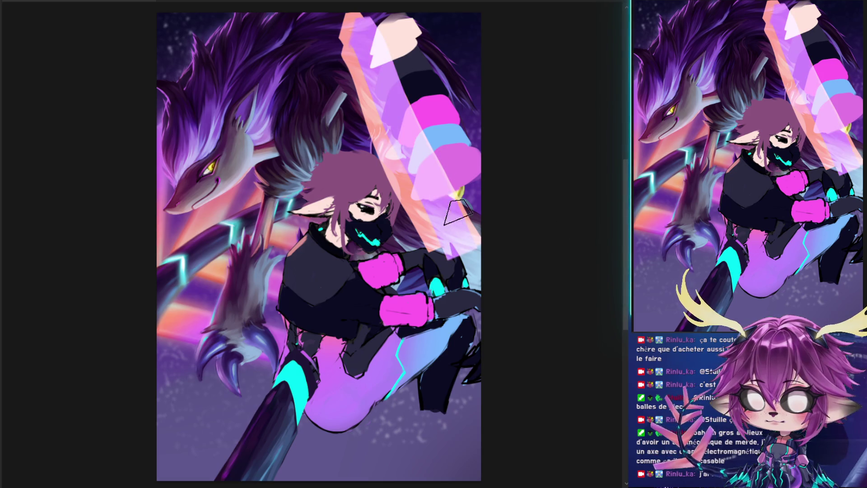
key(shift+plus)
key(shift+plus)
key(shift+plus)
key(shift+plus)
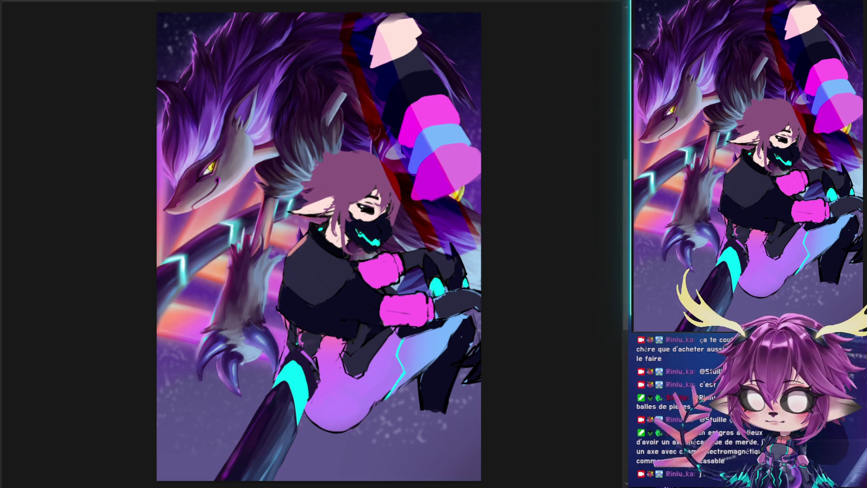
key(shift+plus)
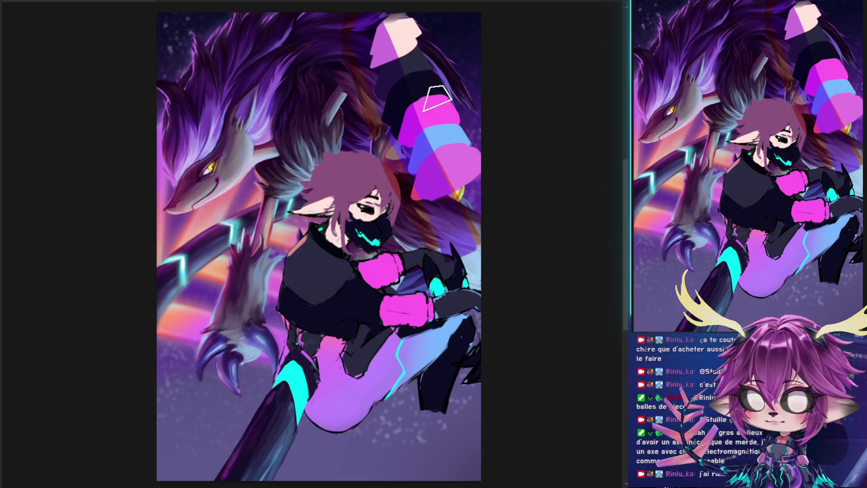
key(shift+plus)
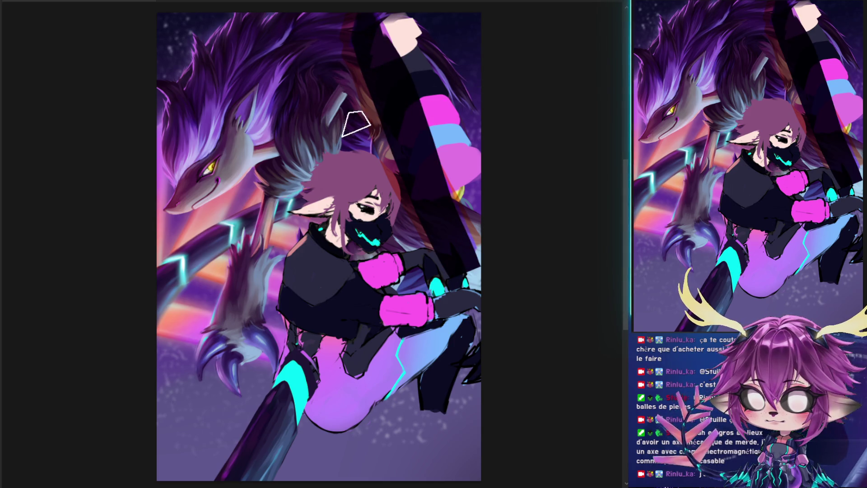
- Darken the diagonal band with dark purple strokes and start a Free Transform on it
drag(368, 50, 437, 197)
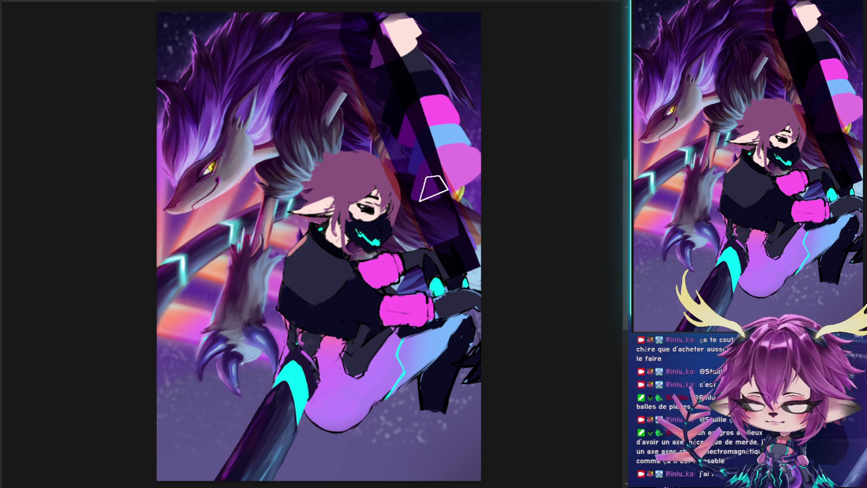
drag(373, 23, 451, 203)
mouse_move(459, 238)
mouse_down()
mouse_move(377, 57)
mouse_move(451, 247)
mouse_move(367, 19)
mouse_move(480, 265)
mouse_up()
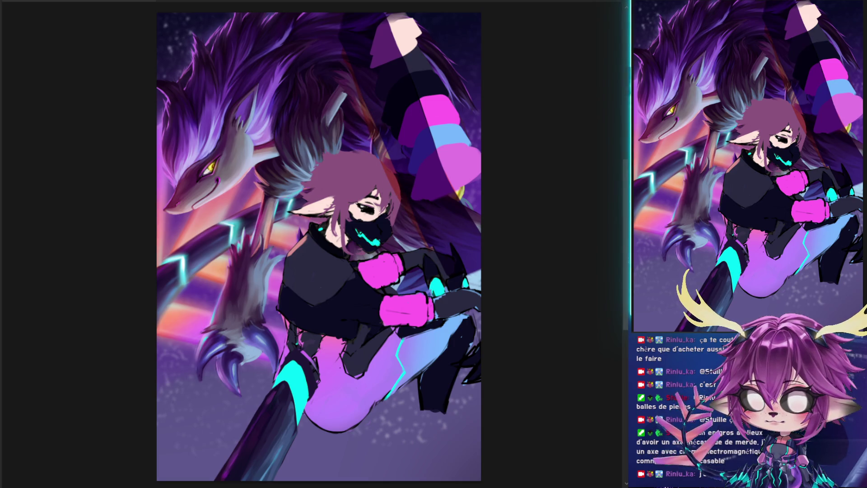
key(ctrl+t)
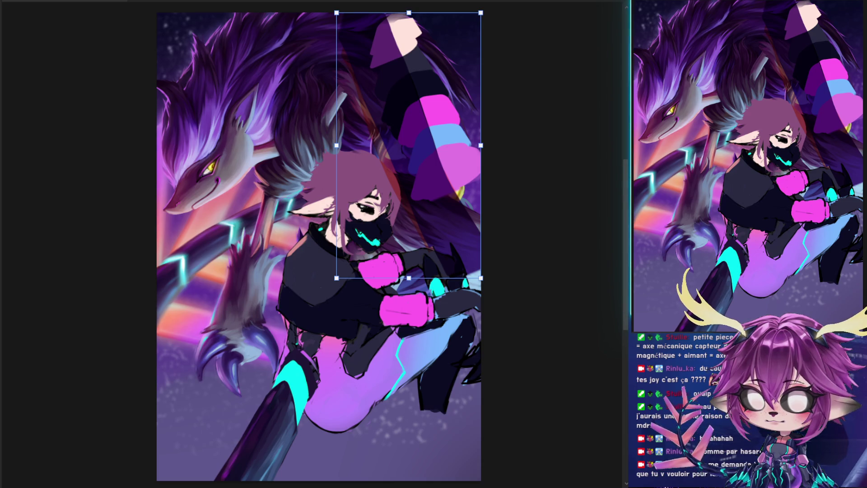
- Commit the striped tail shape's transform and paint dark shading over the upper and lower chest
key(Return)
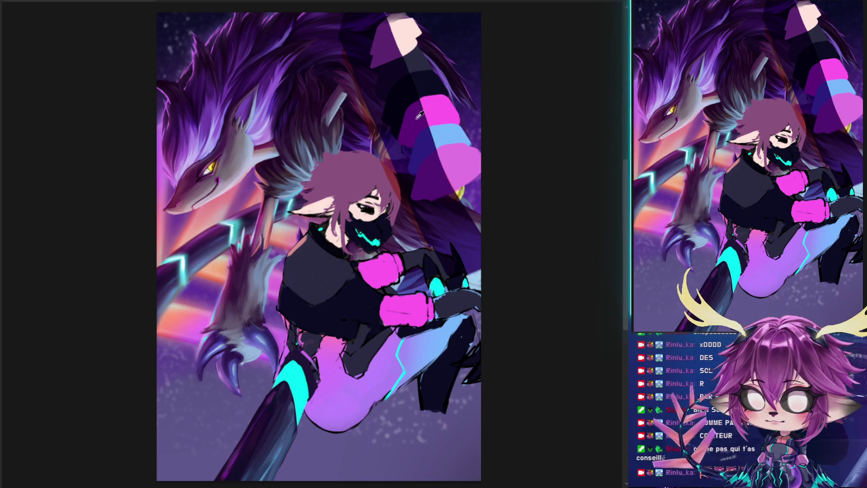
mouse_move(316, 265)
mouse_down()
mouse_move(320, 295)
mouse_move(333, 267)
mouse_move(318, 293)
mouse_move(299, 276)
mouse_move(300, 289)
mouse_move(316, 246)
mouse_move(311, 266)
mouse_move(298, 250)
mouse_move(305, 276)
mouse_up()
mouse_move(307, 246)
mouse_down()
mouse_move(294, 271)
mouse_move(307, 244)
mouse_move(307, 289)
mouse_move(298, 298)
mouse_move(305, 311)
mouse_move(284, 295)
mouse_up()
mouse_move(319, 318)
mouse_down()
mouse_move(284, 310)
mouse_move(301, 324)
mouse_move(312, 298)
mouse_up()
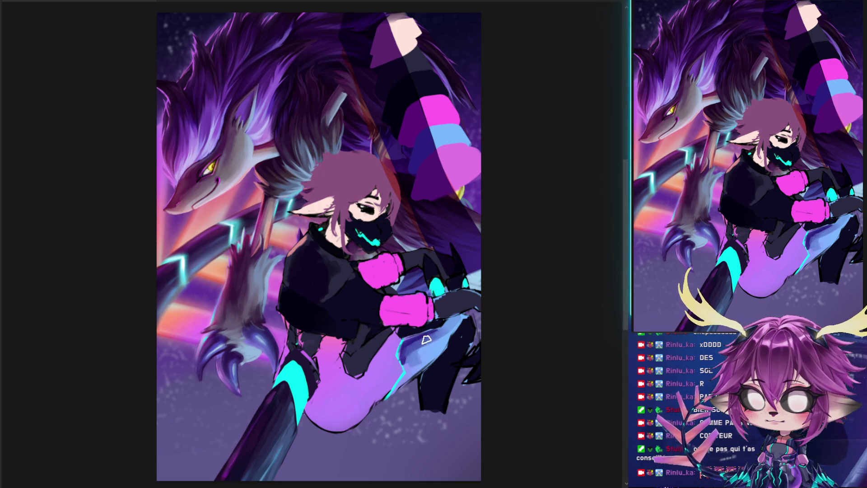
key(l)
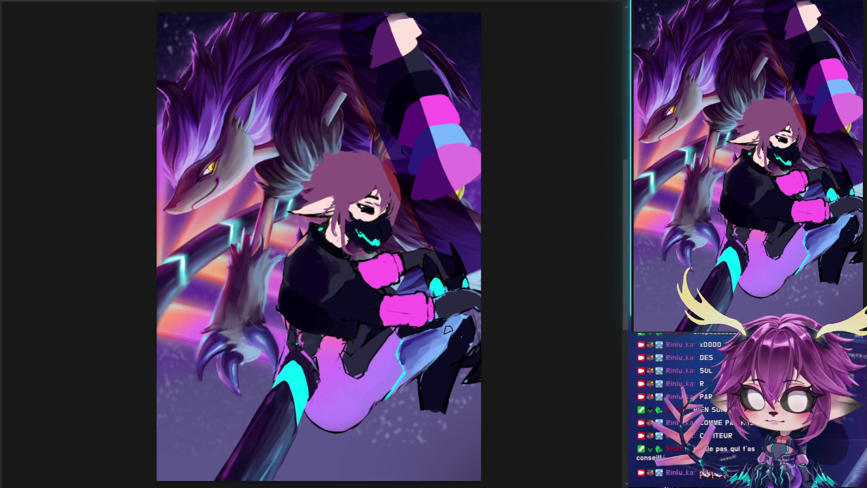
alt+click(411, 347)
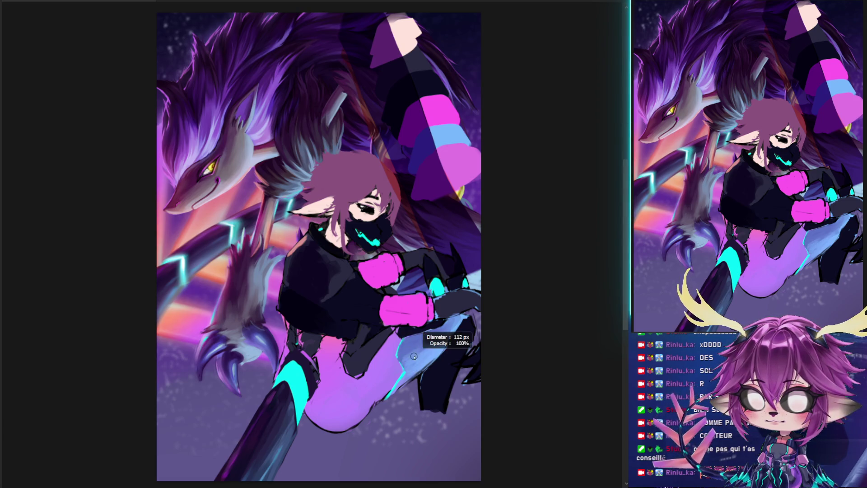
scroll(429, 323, down, 2)
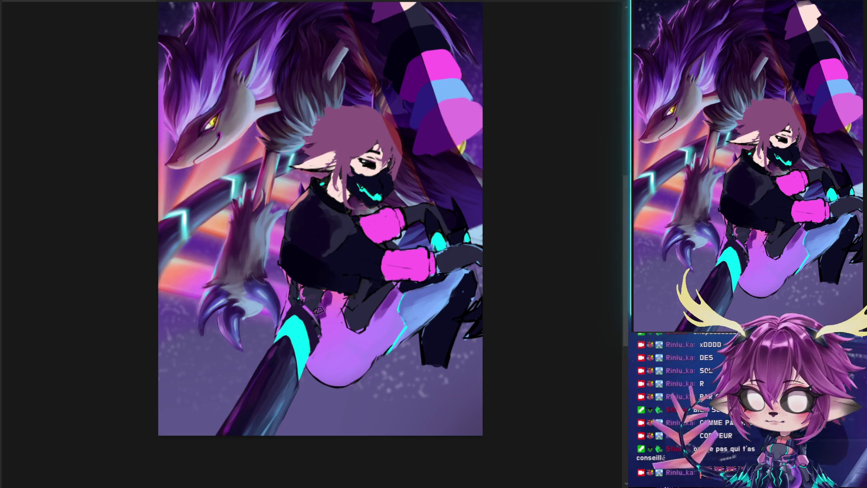
- Recentre the figure, shade the pink glove darker, and preview the purple band at full opacity
drag(402, 169, 413, 216)
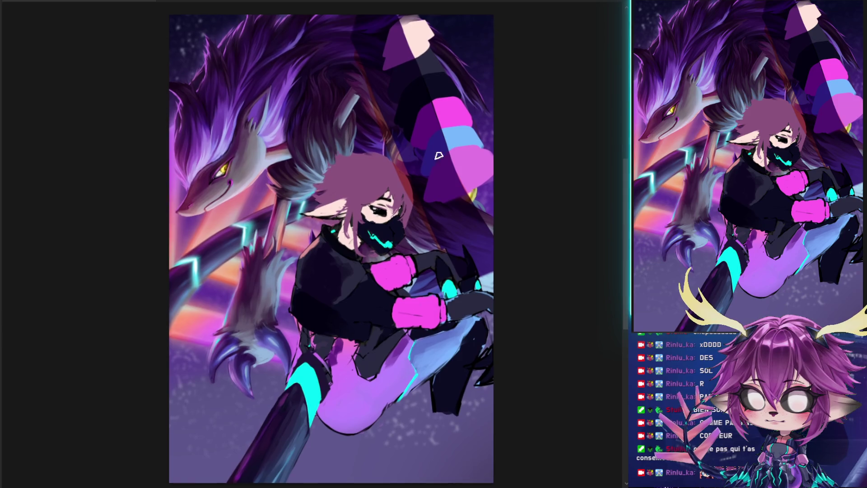
mouse_move(392, 304)
mouse_down()
mouse_move(406, 318)
mouse_move(425, 312)
mouse_move(408, 309)
mouse_move(438, 310)
mouse_move(394, 317)
mouse_move(440, 318)
mouse_move(399, 320)
mouse_move(402, 308)
mouse_move(428, 312)
mouse_move(395, 300)
mouse_move(439, 307)
mouse_move(400, 300)
mouse_up()
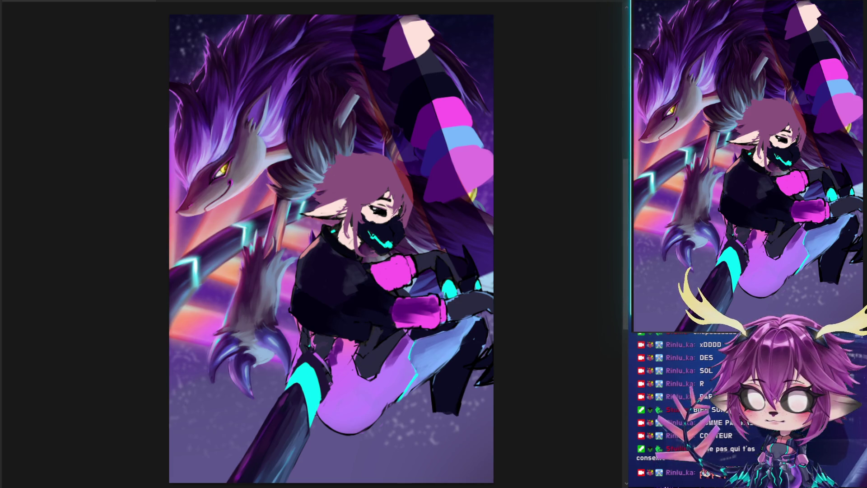
key(Return)
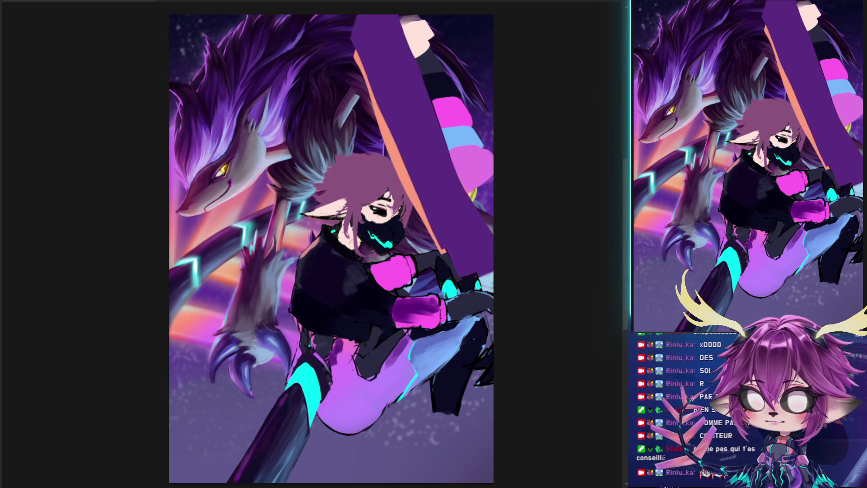
- Keep the purple band translucent and wash a light glow with a bright blue edge over the striped shape
key(ctrl+z)
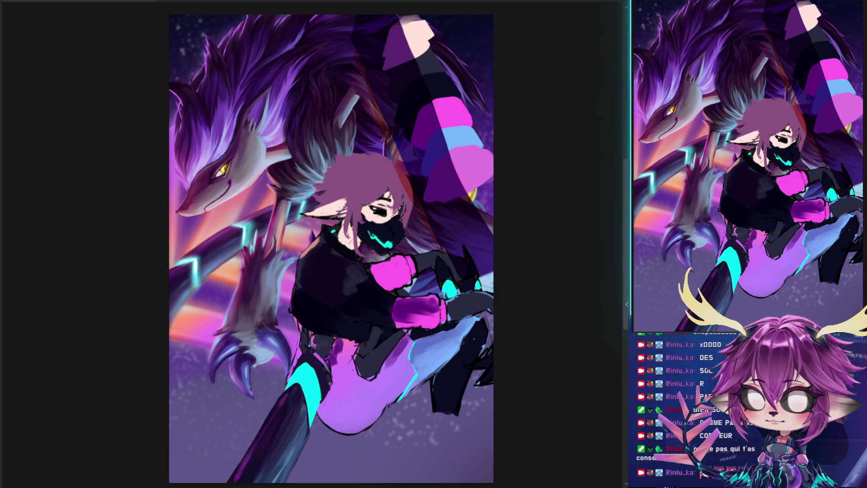
drag(428, 16, 478, 166)
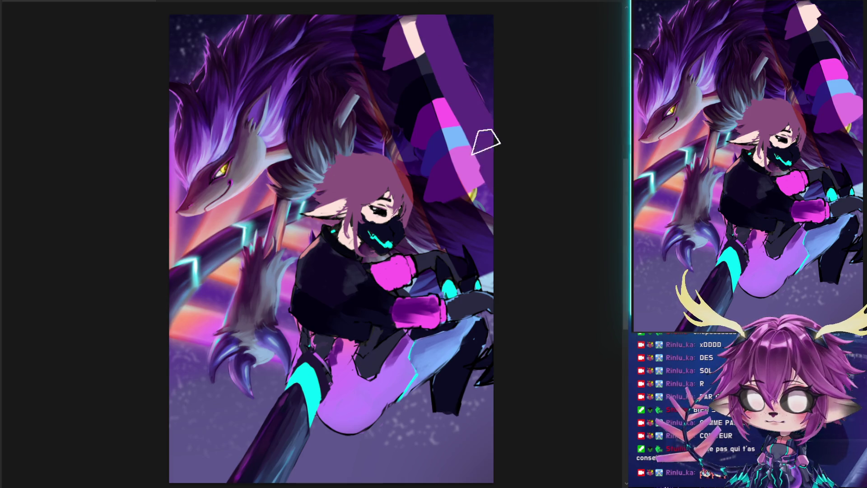
key(ctrl+z)
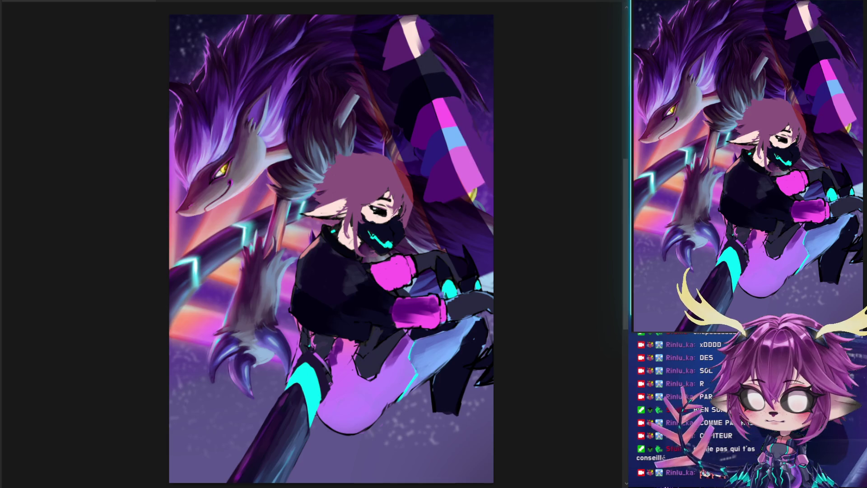
drag(428, 16, 483, 181)
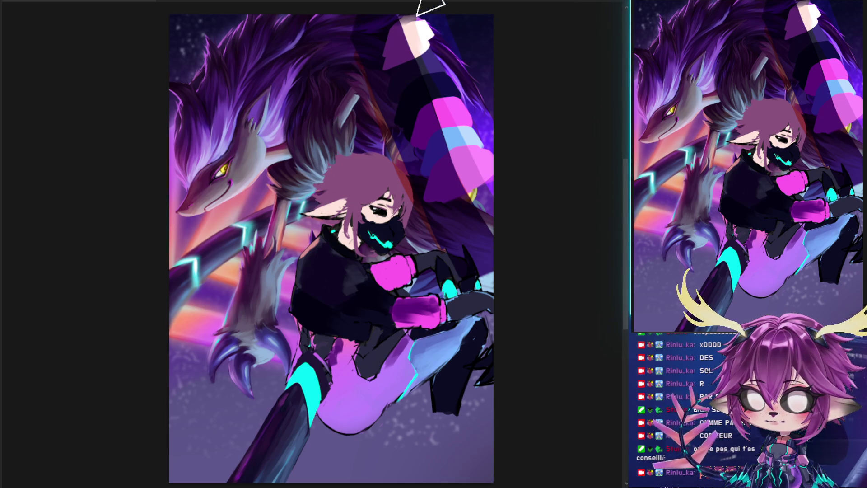
drag(425, 86, 429, 16)
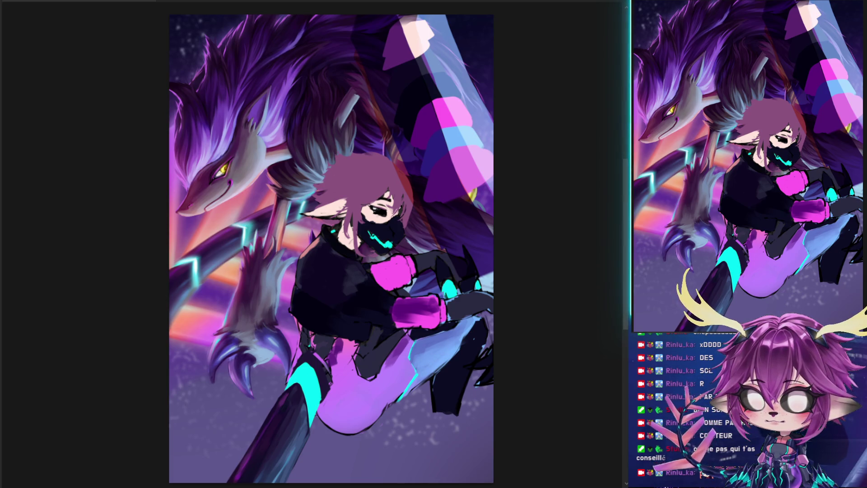
- Paint light pink and purple highlights across the thigh, plus a blue-grey torso highlight
key(ctrl+z)
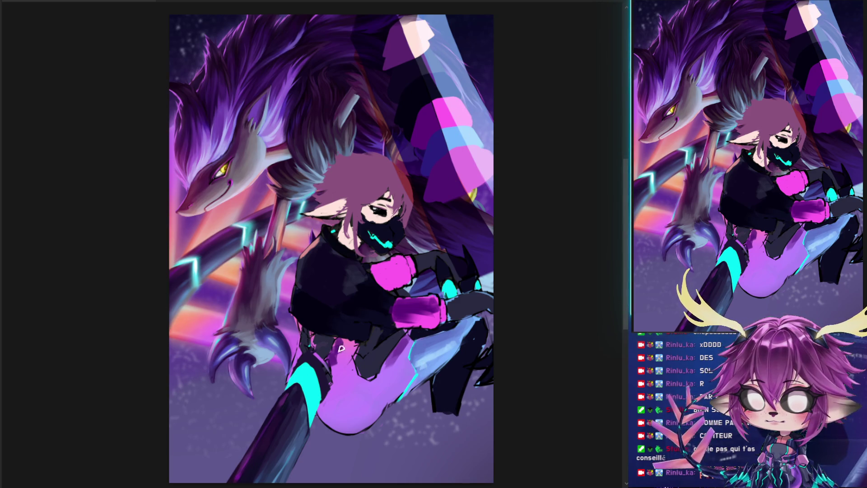
drag(380, 386, 409, 371)
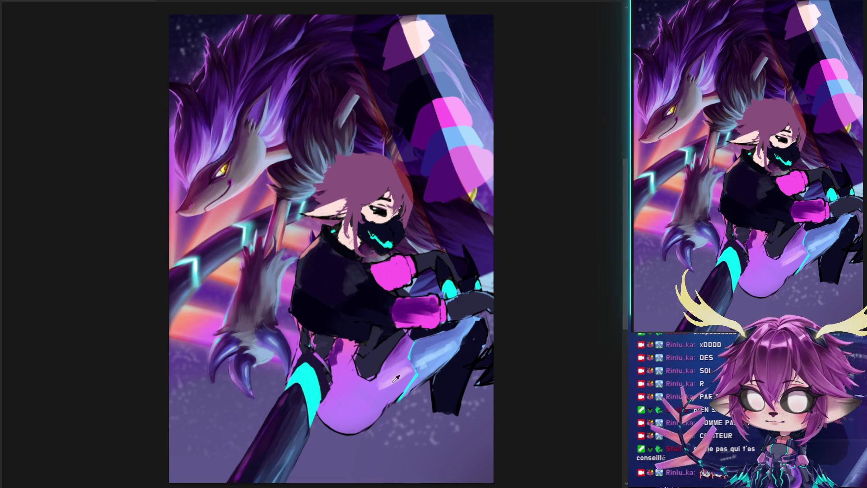
mouse_move(379, 388)
mouse_down()
mouse_move(373, 401)
mouse_move(361, 393)
mouse_up()
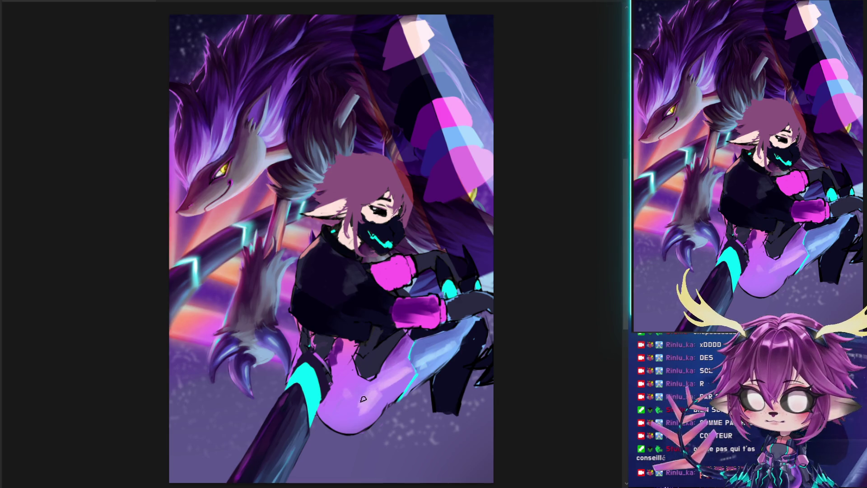
mouse_move(338, 354)
mouse_down()
mouse_move(328, 406)
mouse_move(357, 418)
mouse_move(340, 410)
mouse_up()
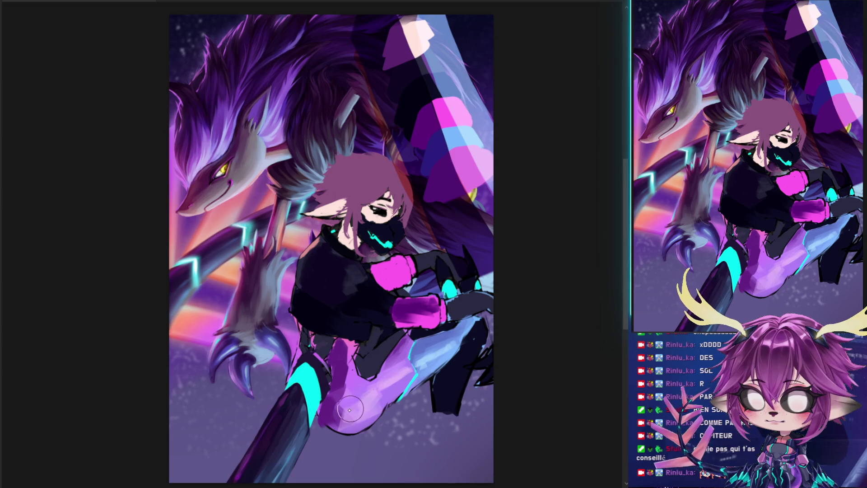
mouse_move(342, 412)
mouse_down()
mouse_move(334, 422)
mouse_move(358, 429)
mouse_move(386, 401)
mouse_up()
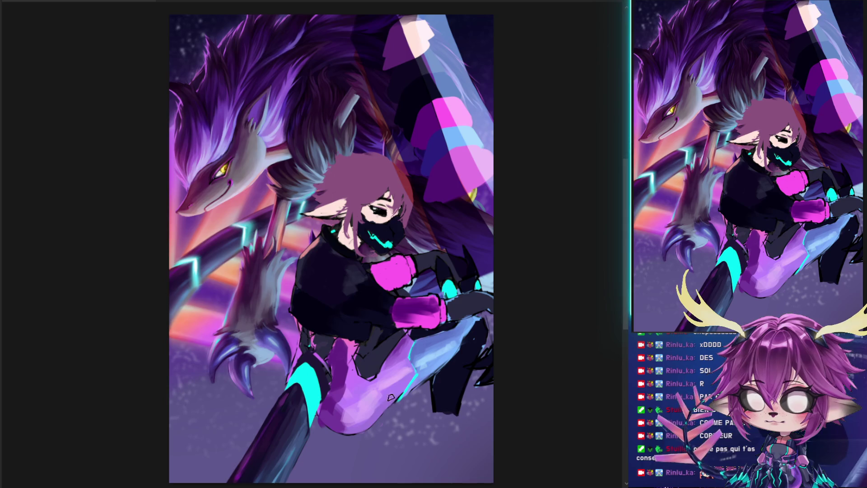
mouse_move(342, 417)
mouse_down()
mouse_move(334, 413)
mouse_move(341, 408)
mouse_up()
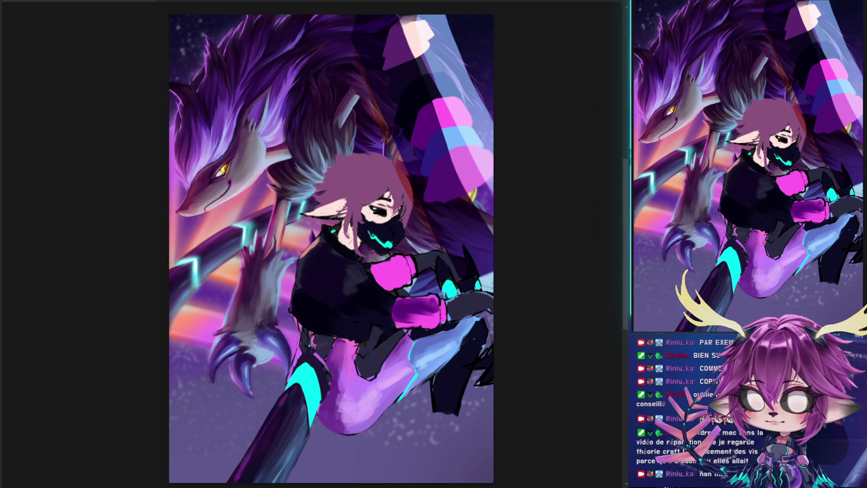
drag(339, 370, 330, 394)
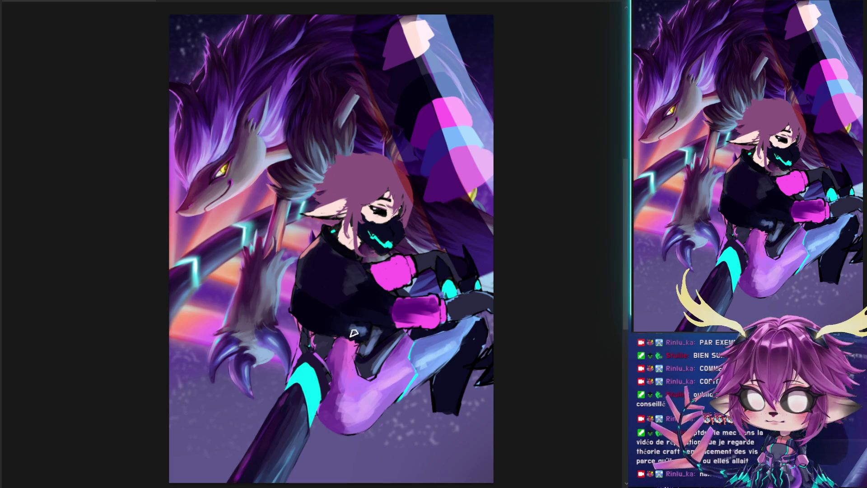
drag(352, 325, 383, 319)
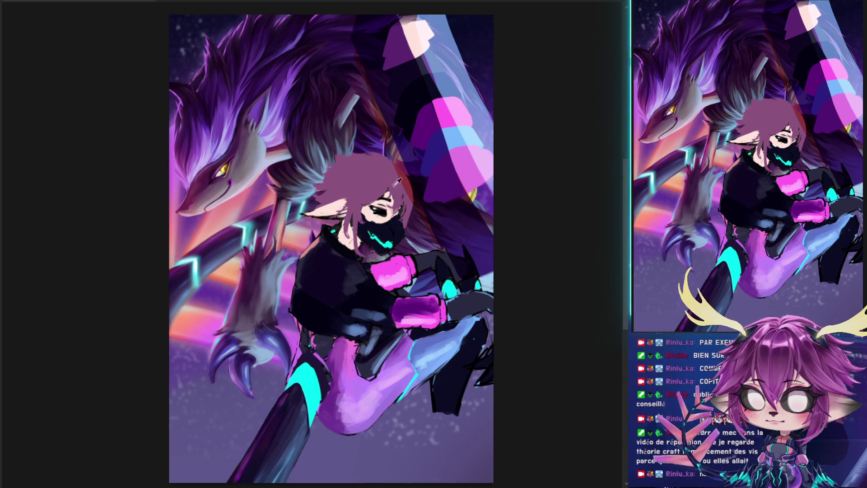
- Repaint the shading and add texture to the upper and lower pink gloves
drag(400, 263, 407, 255)
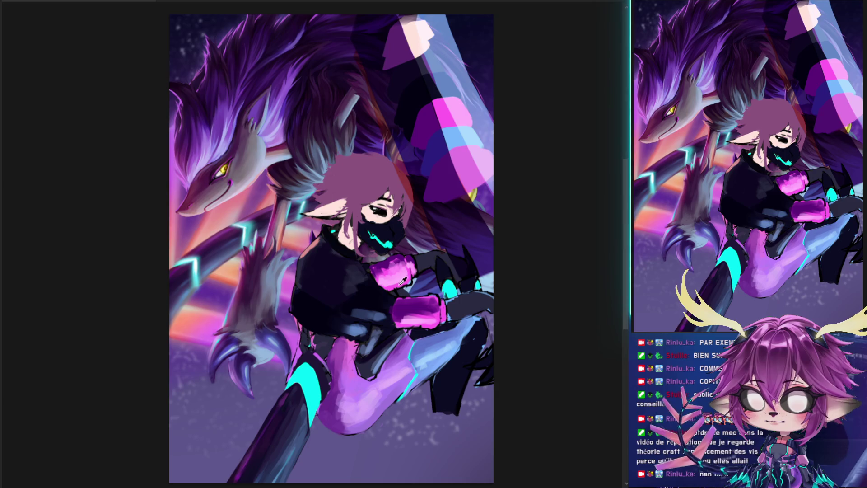
drag(387, 278, 392, 268)
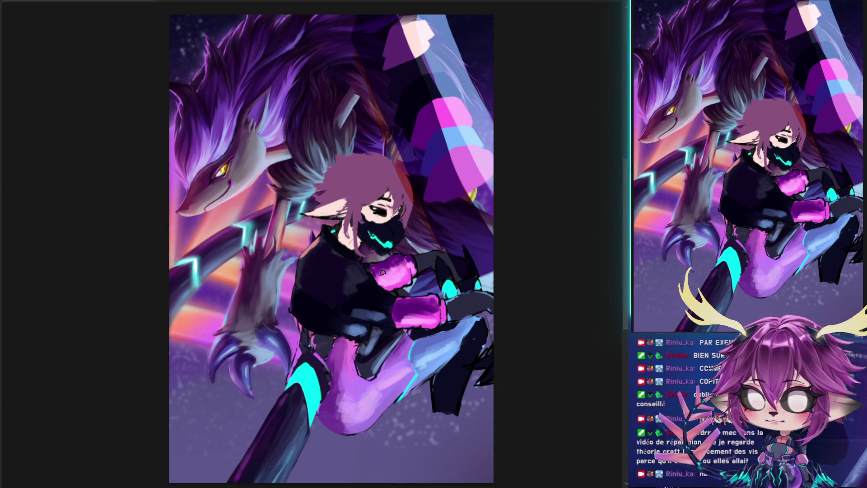
drag(382, 273, 392, 277)
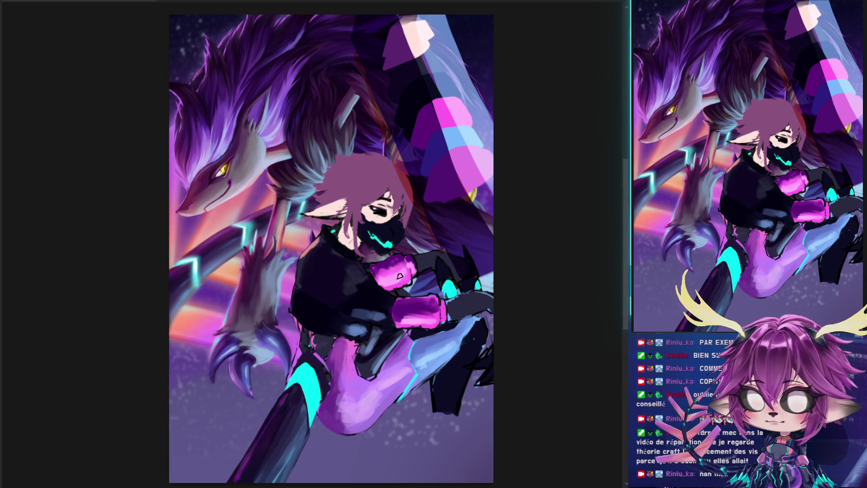
mouse_move(398, 304)
mouse_down()
mouse_move(442, 312)
mouse_move(418, 300)
mouse_move(434, 300)
mouse_move(429, 295)
mouse_up()
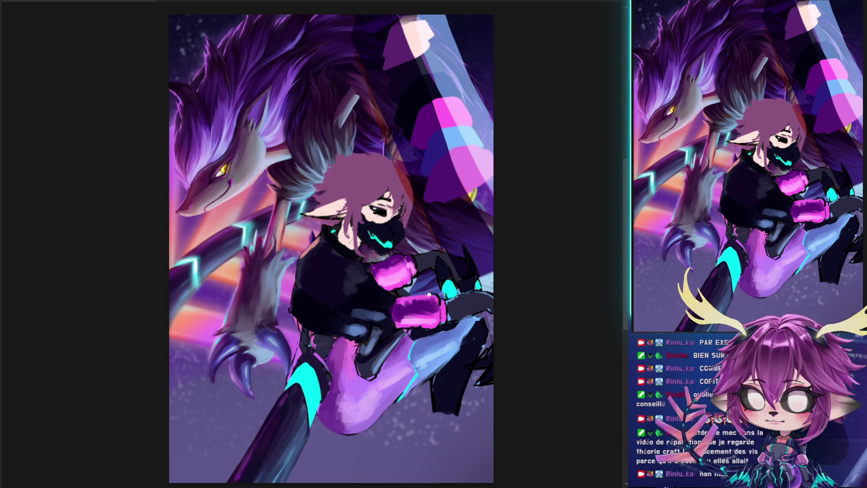
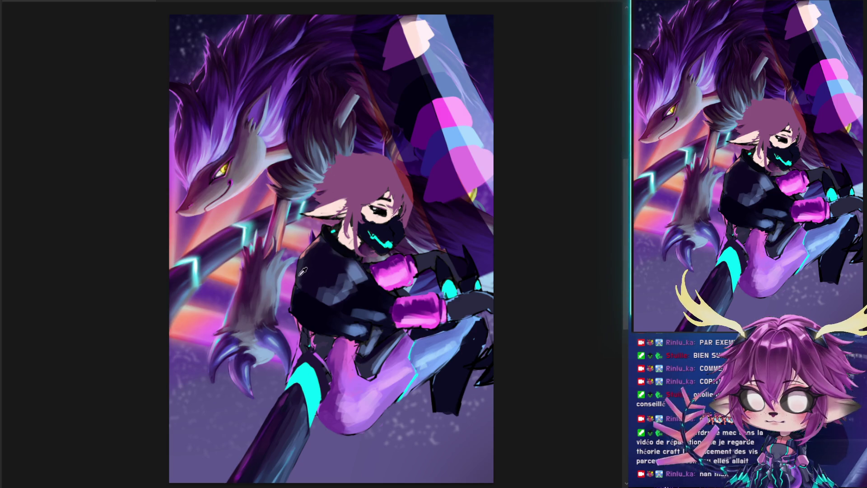
- Enlarge the brush and reframe the painting around the character's face
key(bracketright)
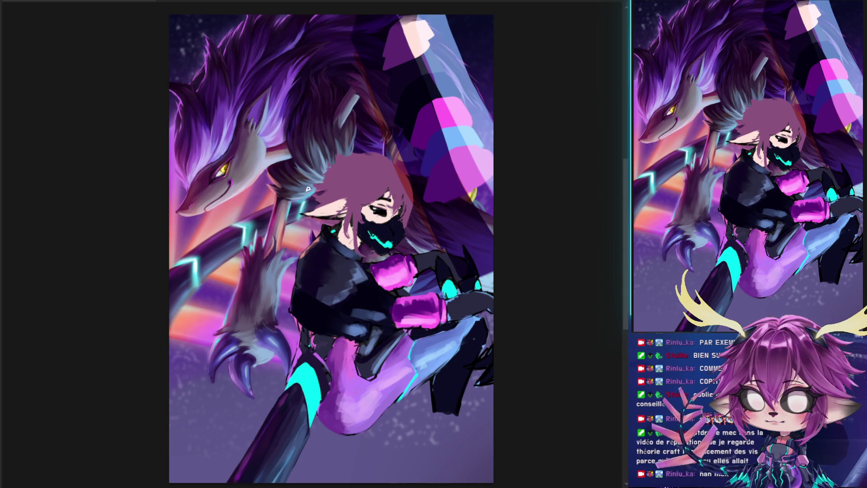
drag(363, 287, 344, 266)
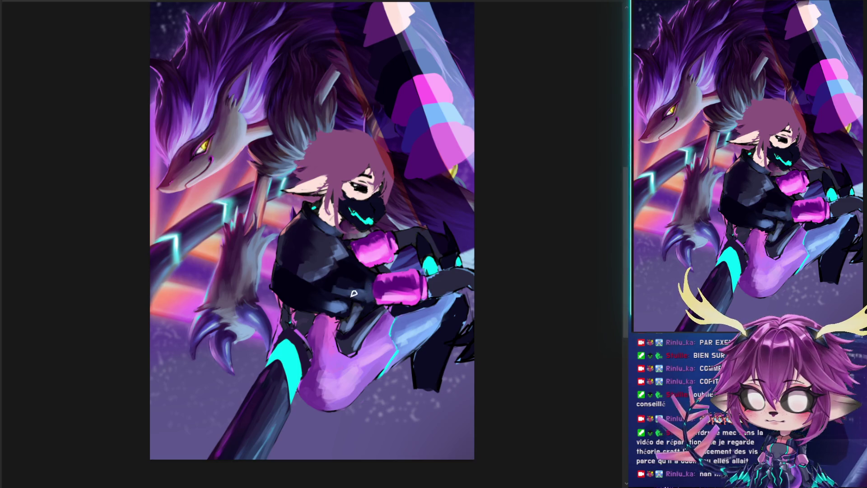
scroll(393, 255, down, 3)
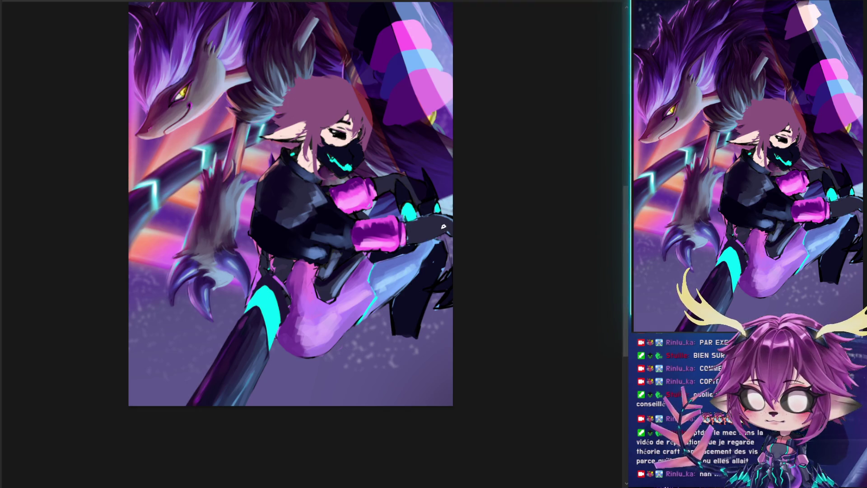
scroll(451, 235, up, 3)
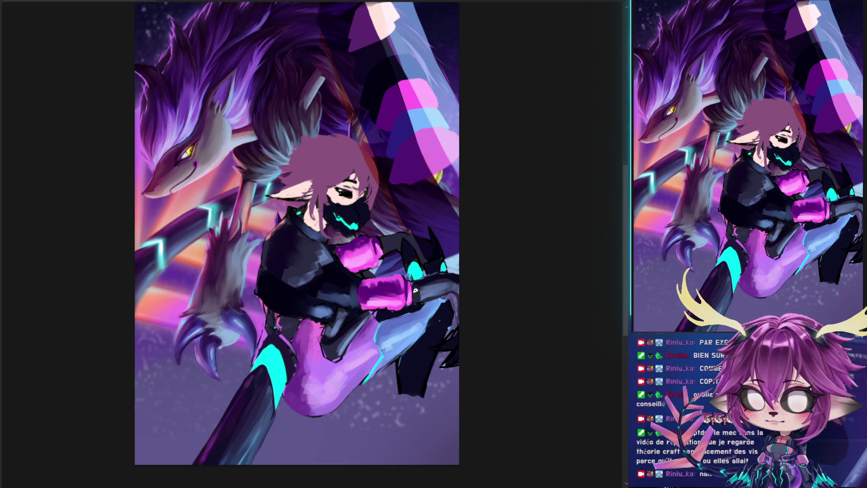
drag(415, 285, 418, 284)
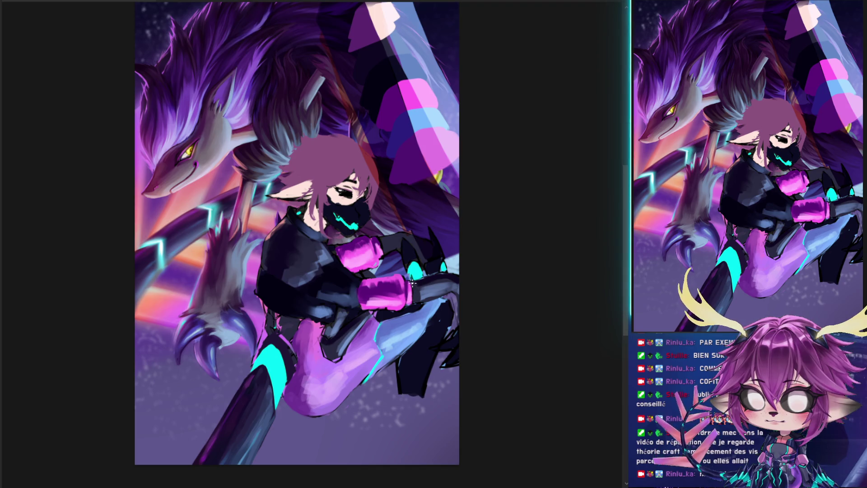
- Rotate the canvas back upright and paint over the eye white to darken it
mouse_move(453, 276)
mouse_down()
mouse_move(389, 261)
mouse_move(397, 243)
mouse_up()
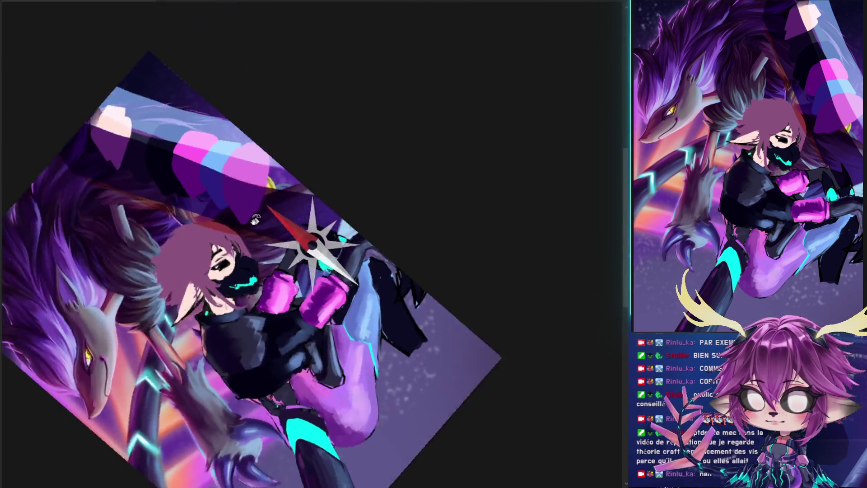
drag(290, 307, 253, 250)
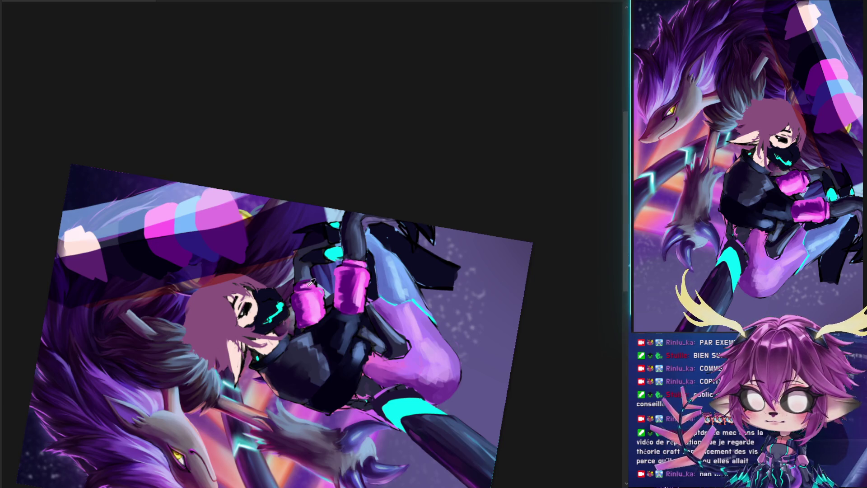
drag(313, 280, 338, 264)
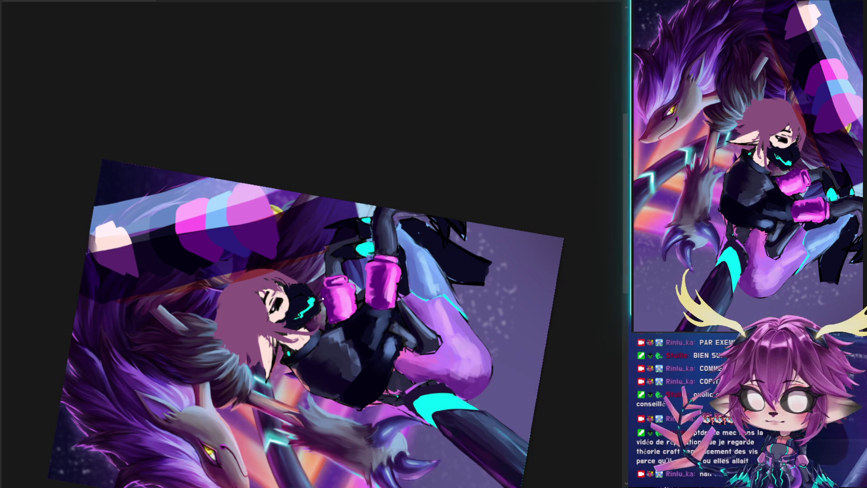
drag(306, 315, 333, 272)
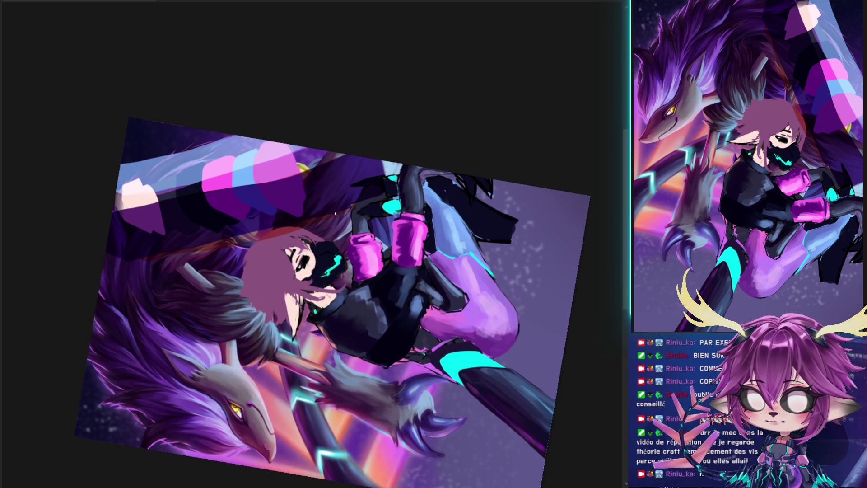
drag(333, 218, 424, 316)
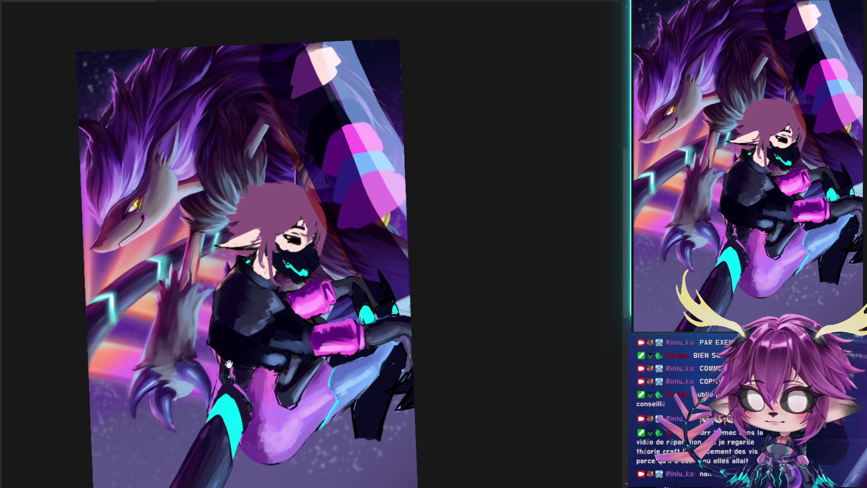
drag(228, 363, 248, 306)
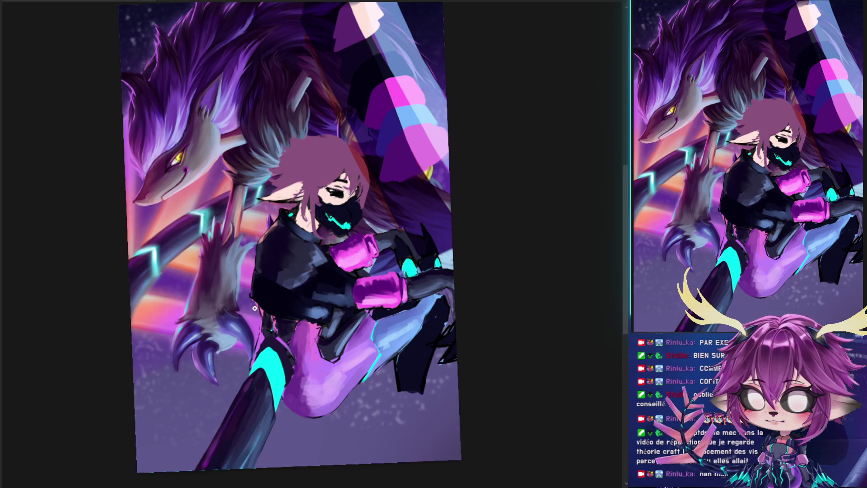
drag(260, 265, 242, 312)
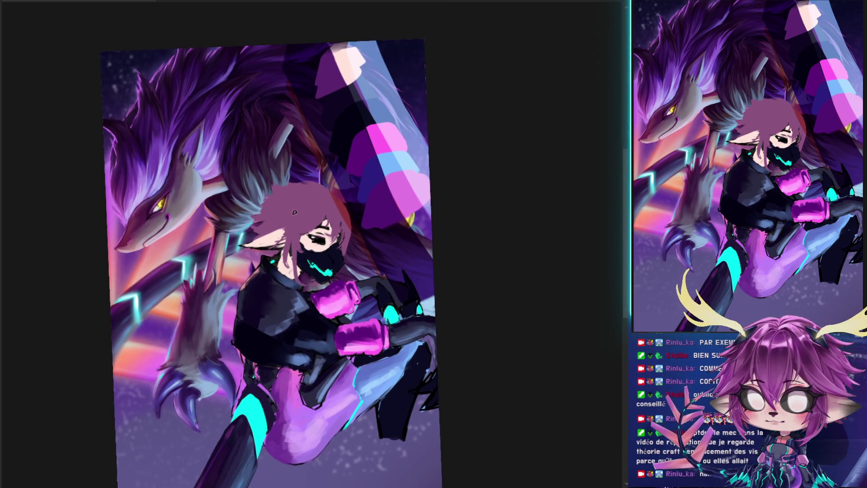
drag(312, 240, 319, 230)
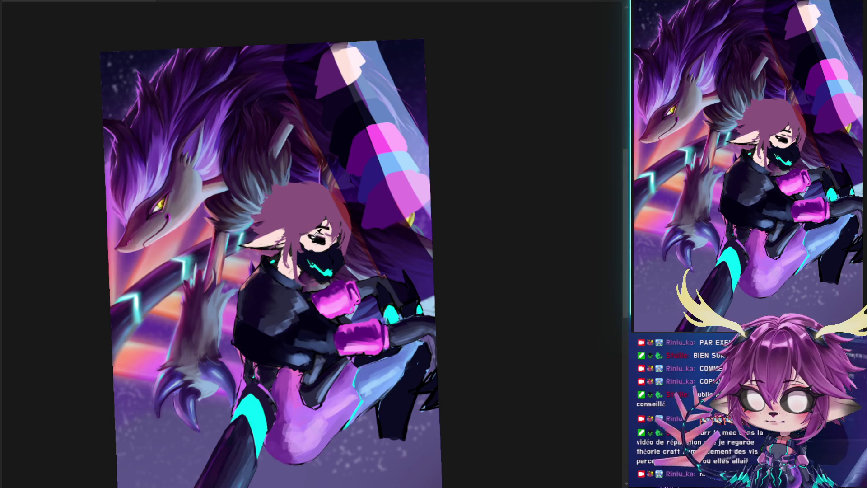
scroll(265, 217, up, 5)
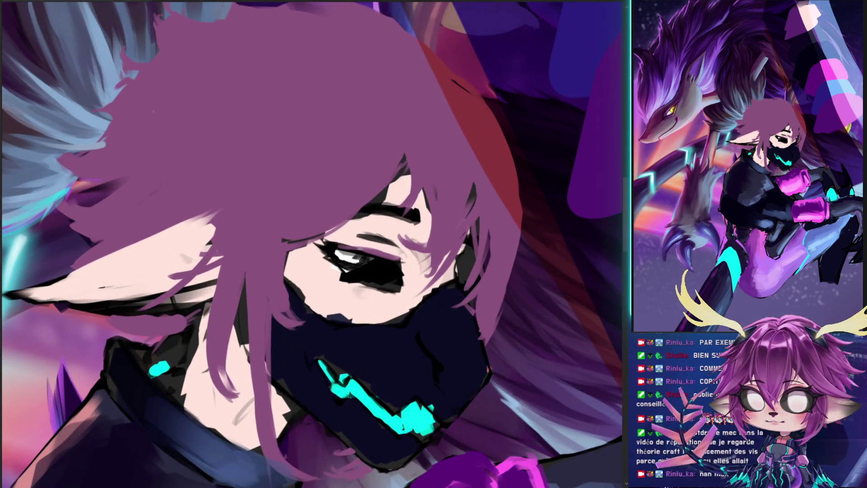
- Brighten the eye highlight, outline the pupil, and repaint and extend the mask's cyan streak
mouse_move(342, 256)
mouse_down()
mouse_move(357, 255)
mouse_move(402, 217)
mouse_move(301, 274)
mouse_move(347, 282)
mouse_up()
mouse_move(316, 255)
mouse_down()
mouse_move(347, 280)
mouse_move(345, 271)
mouse_move(329, 267)
mouse_move(350, 330)
mouse_up()
drag(323, 300, 309, 280)
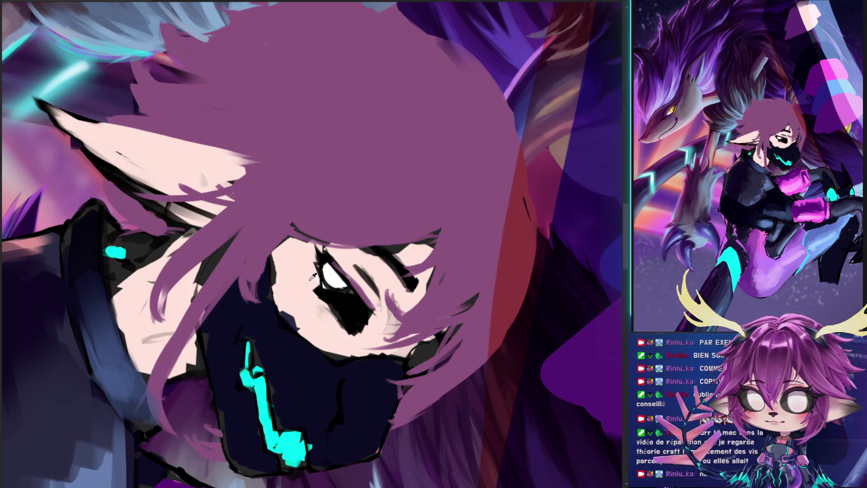
mouse_move(341, 333)
mouse_down()
mouse_move(300, 280)
mouse_move(275, 289)
mouse_move(336, 354)
mouse_move(318, 342)
mouse_up()
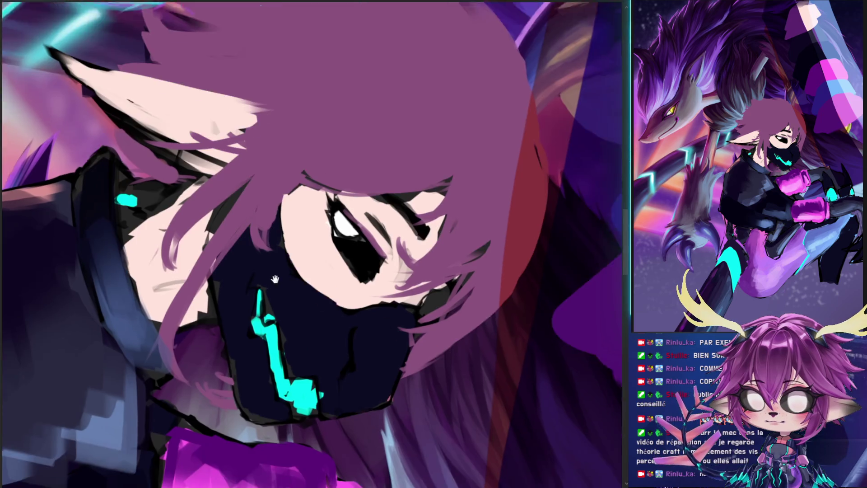
drag(277, 277, 299, 209)
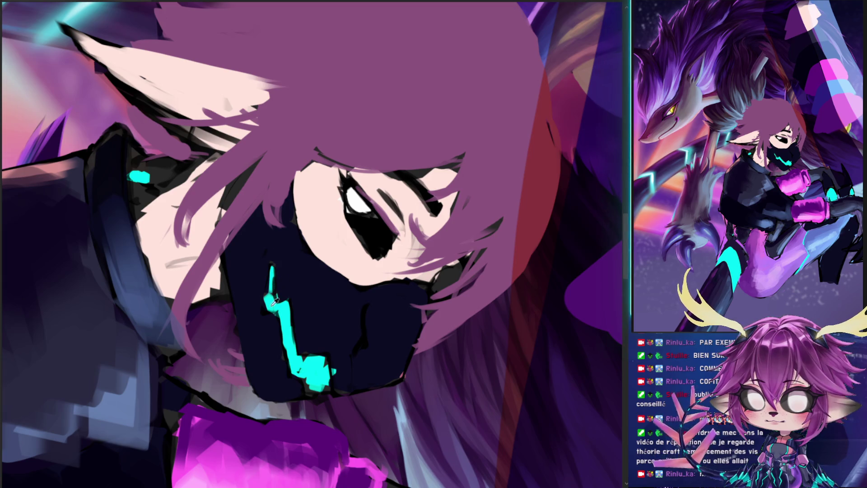
mouse_move(272, 301)
mouse_down()
mouse_move(261, 246)
mouse_move(269, 311)
mouse_move(314, 390)
mouse_move(329, 379)
mouse_up()
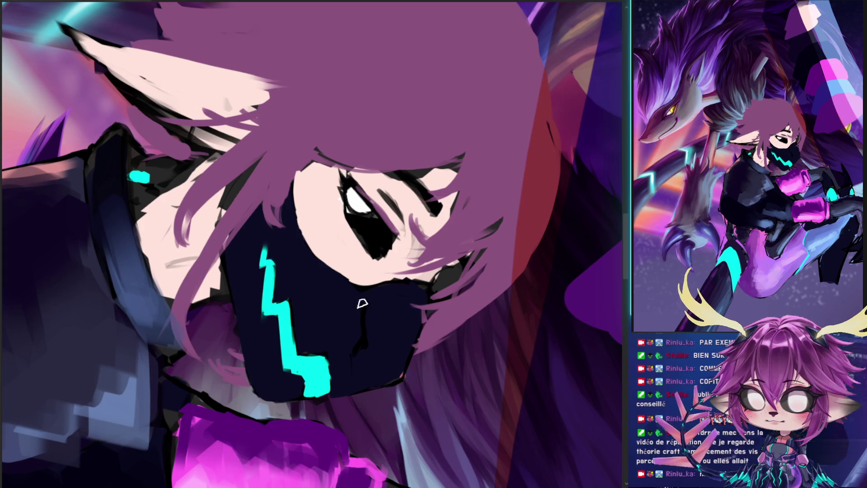
- Paint skin tone over stray hair along the forehead and beside the eye, tidying the hairline
drag(458, 214, 299, 119)
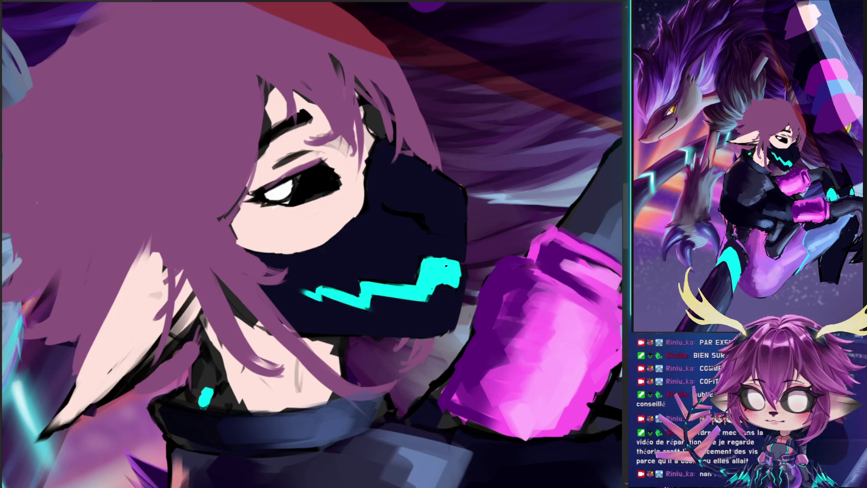
drag(253, 307, 239, 297)
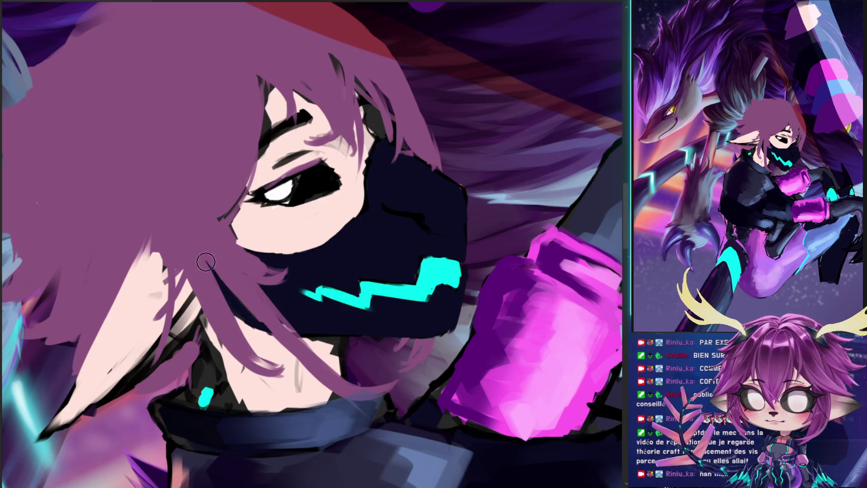
drag(241, 207, 252, 171)
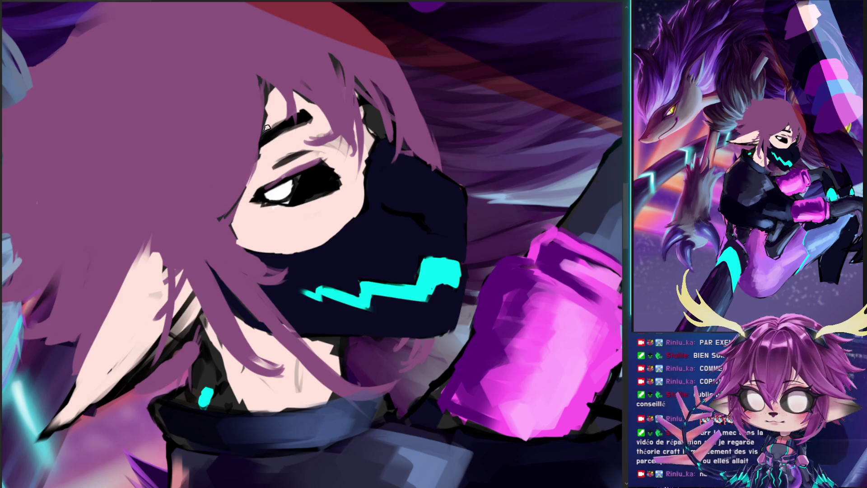
drag(270, 113, 253, 70)
mouse_move(259, 113)
mouse_down()
mouse_move(246, 63)
mouse_move(320, 114)
mouse_up()
mouse_move(336, 70)
mouse_down()
mouse_move(333, 57)
mouse_move(343, 86)
mouse_up()
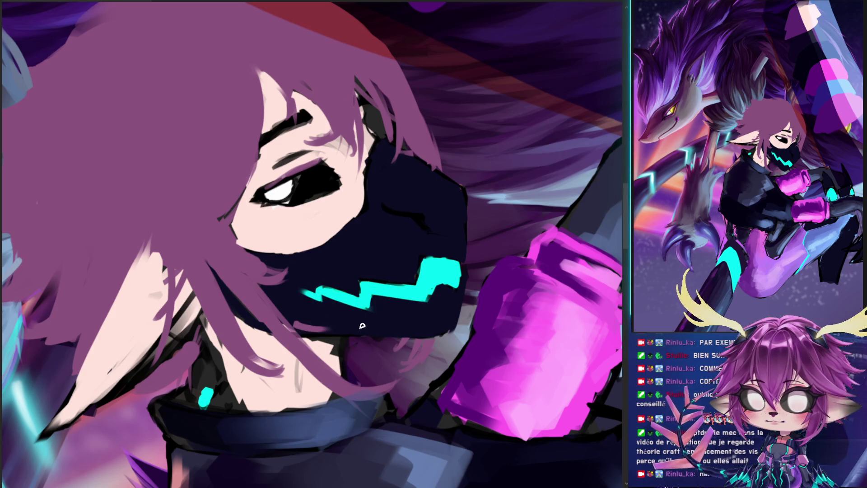
- Zoom in close on the face and sample the neck's skin tone as the brush colour
drag(341, 337, 284, 356)
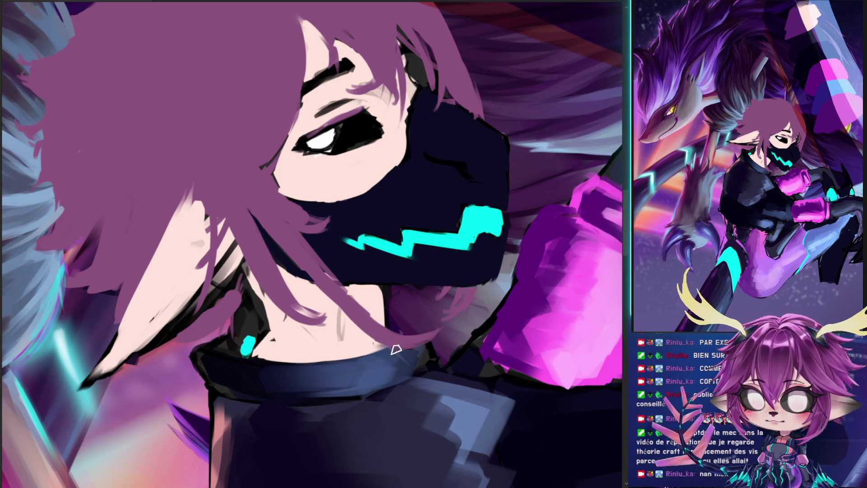
drag(394, 262, 182, 315)
click(206, 350)
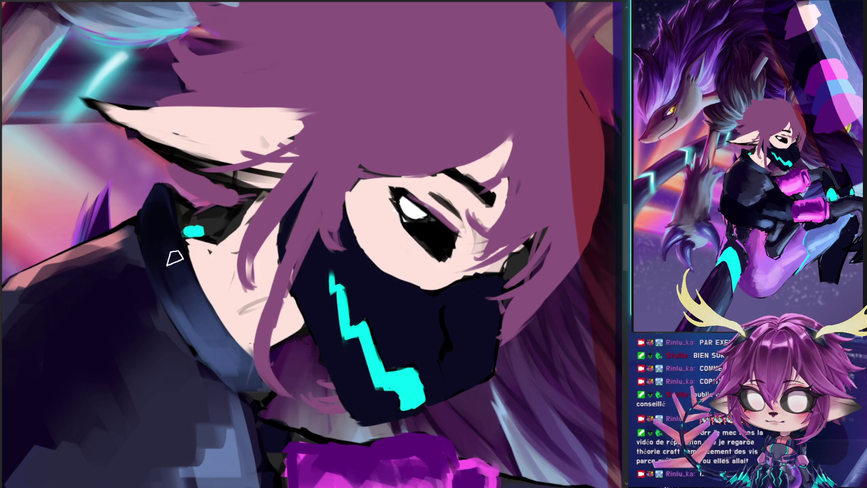
- Sample colours from the face and add a faint shading stroke along the chin
mouse_move(223, 332)
mouse_down()
mouse_move(317, 231)
mouse_move(228, 240)
mouse_up()
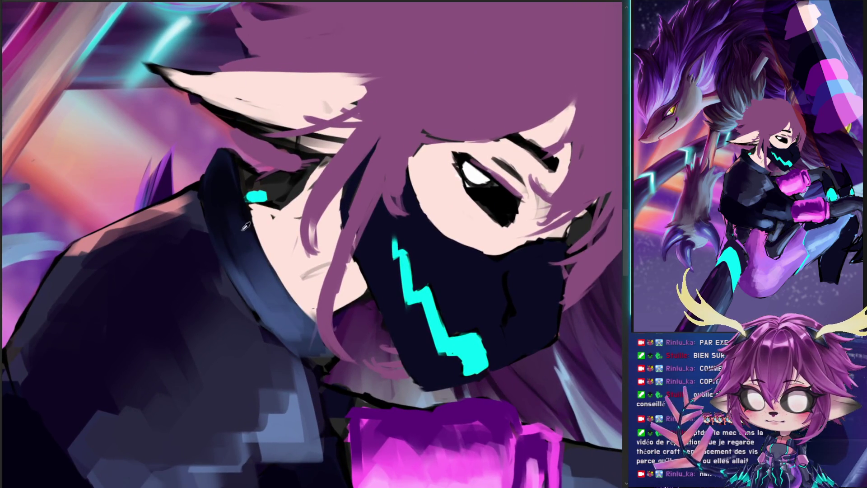
alt+click(253, 212)
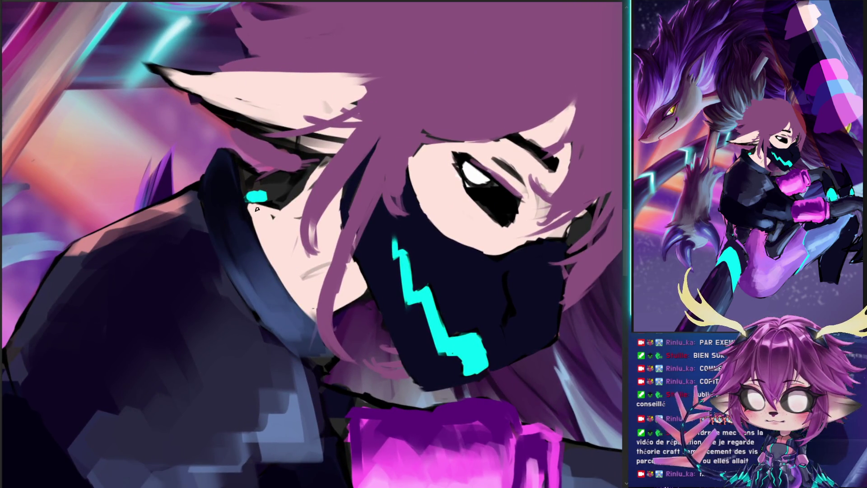
alt+click(292, 201)
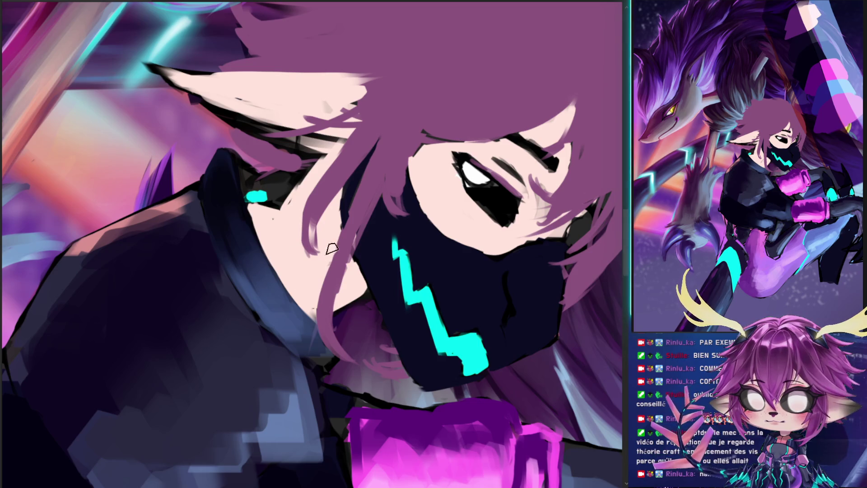
alt+click(302, 291)
drag(302, 276, 332, 262)
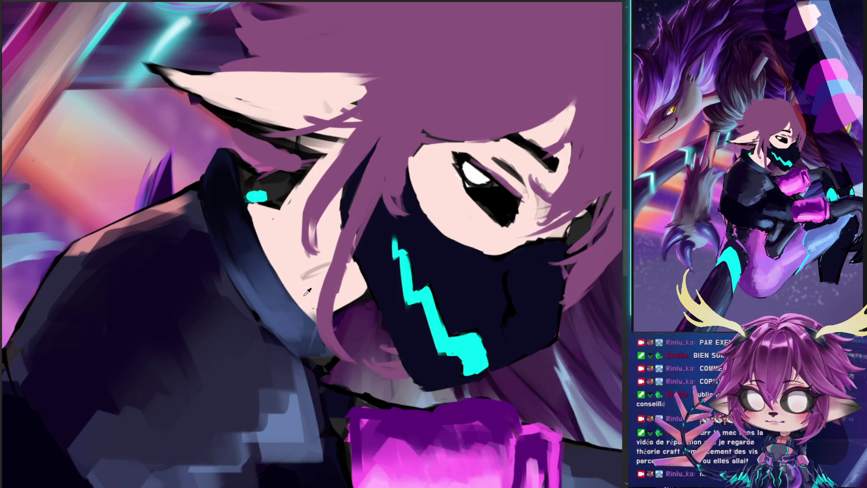
alt+click(310, 289)
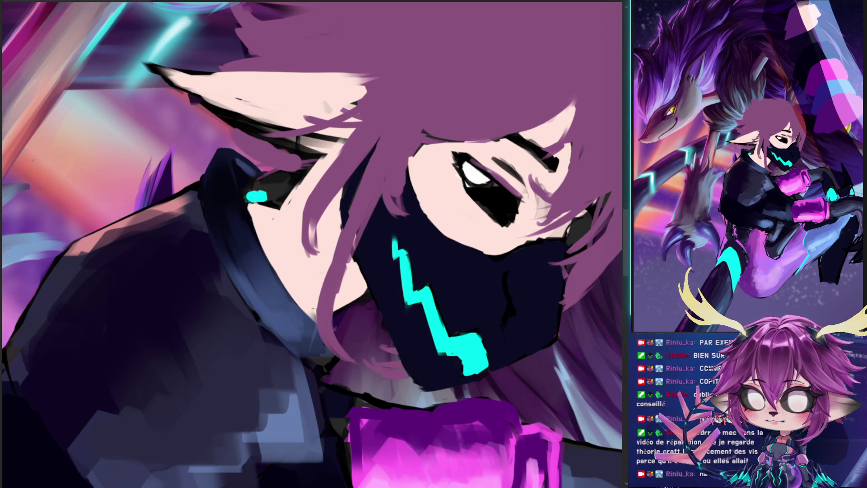
- Sample a new colour and tilt the canvas to angle the jacket shoulder
alt+click(230, 152)
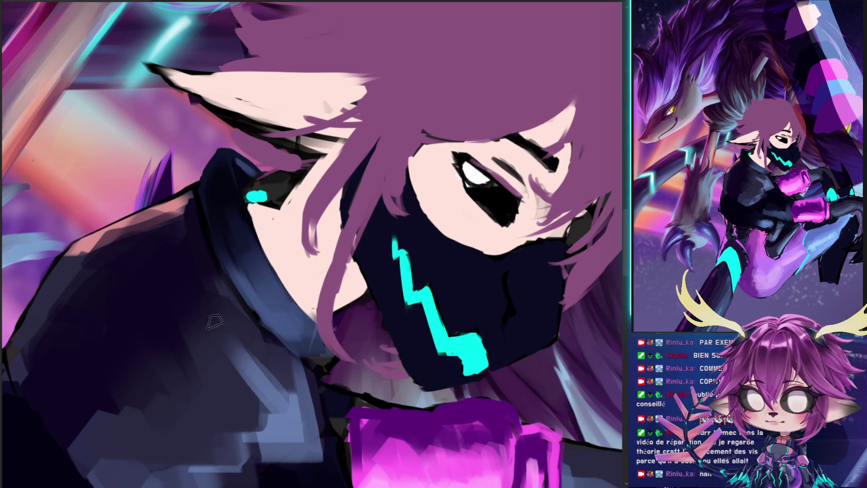
drag(235, 399, 271, 266)
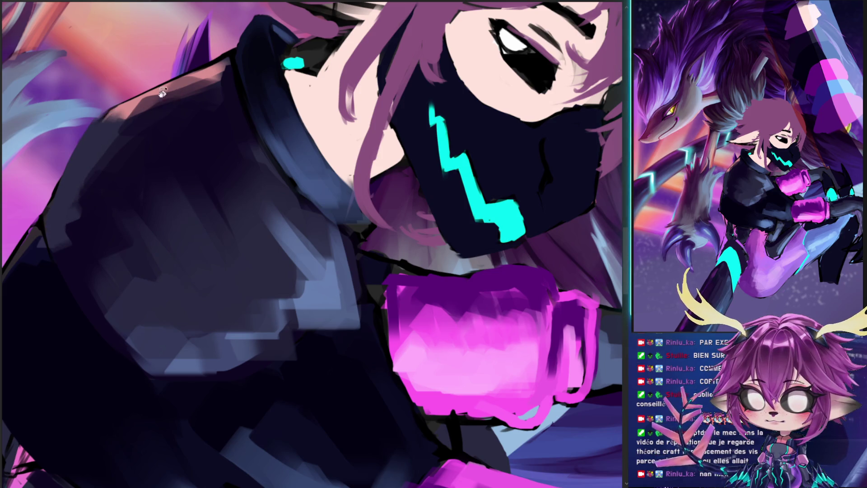
drag(171, 92, 122, 415)
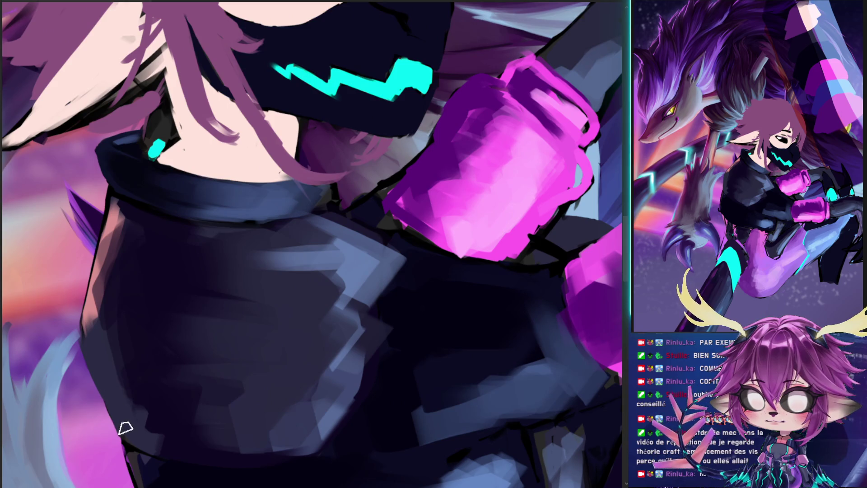
- Paint a dark stroke on the jacket's left edge and grey-blue light on the upper shoulder
mouse_move(87, 333)
mouse_down()
mouse_move(104, 254)
mouse_move(91, 283)
mouse_move(106, 249)
mouse_up()
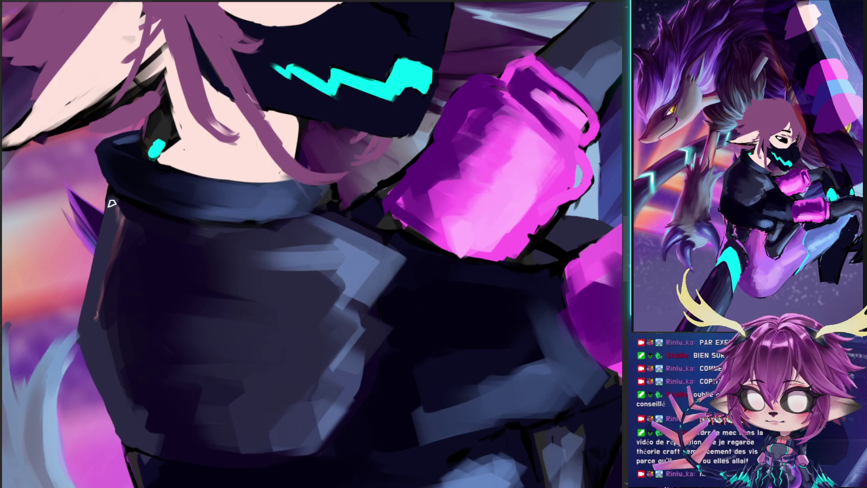
mouse_move(118, 207)
mouse_down()
mouse_move(174, 173)
mouse_move(86, 253)
mouse_up()
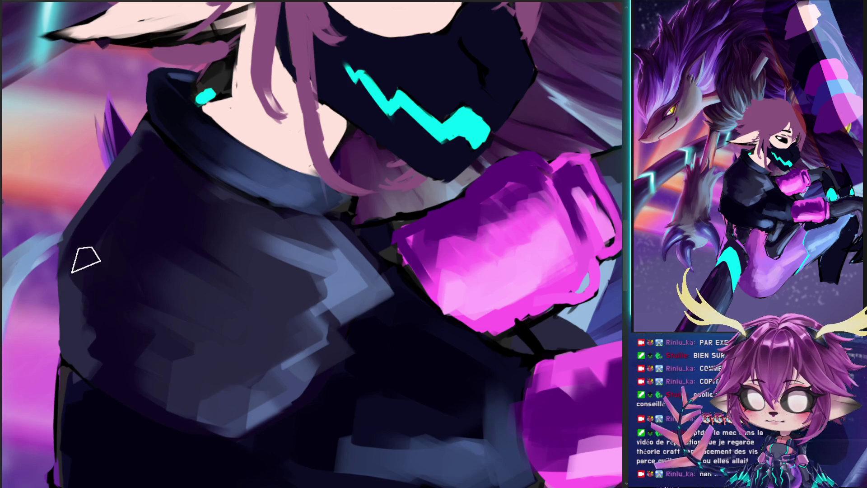
mouse_move(116, 248)
mouse_down()
mouse_move(83, 210)
mouse_move(126, 300)
mouse_up()
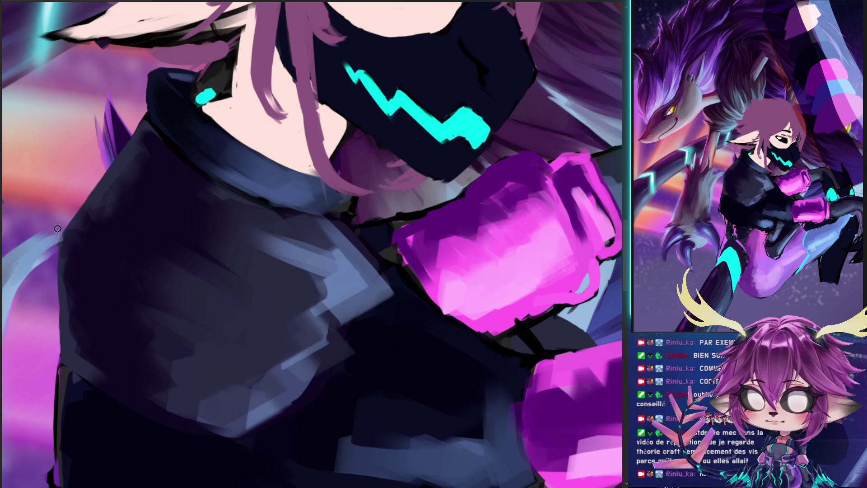
drag(54, 249, 203, 220)
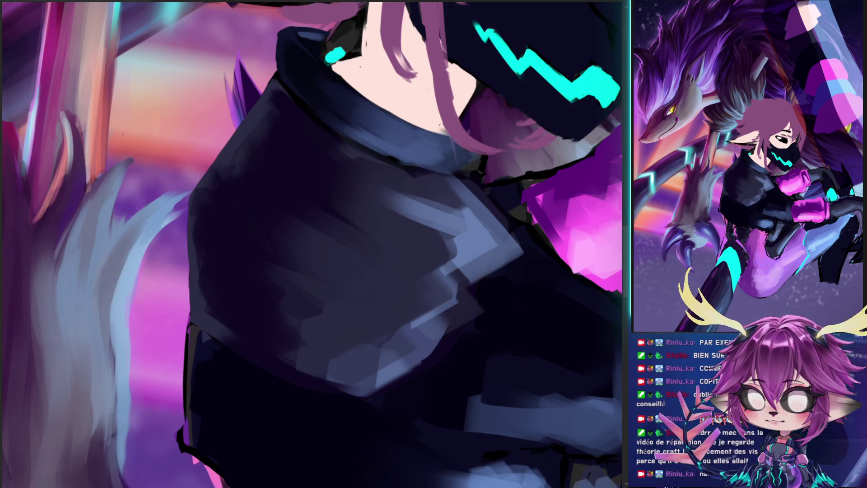
- Brush a dark stroke down and back up the jacket's lower-left edge, then sample a new colour
drag(309, 281, 273, 261)
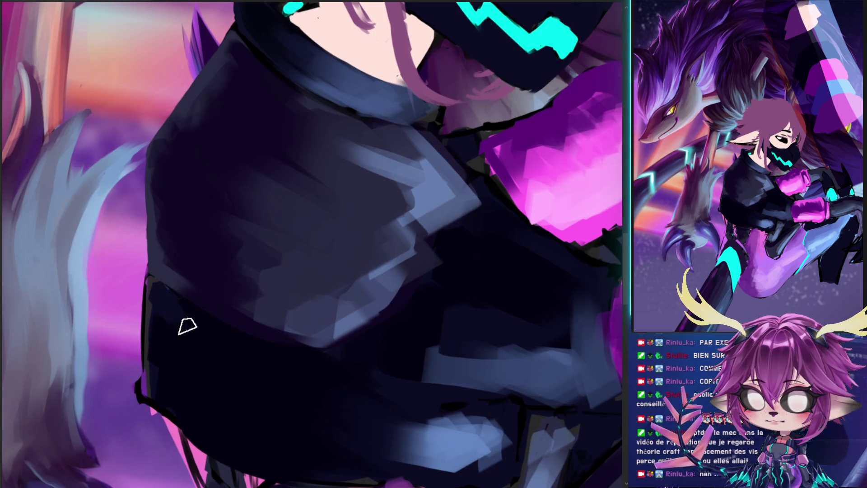
key(b)
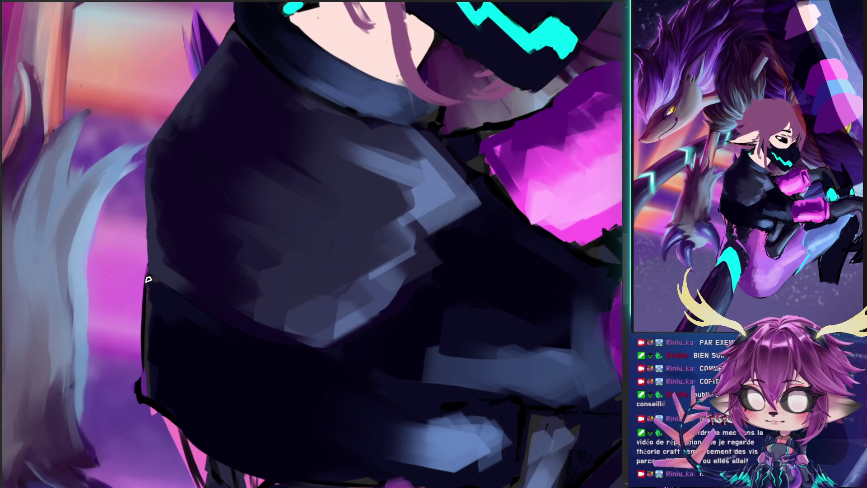
drag(145, 275, 142, 353)
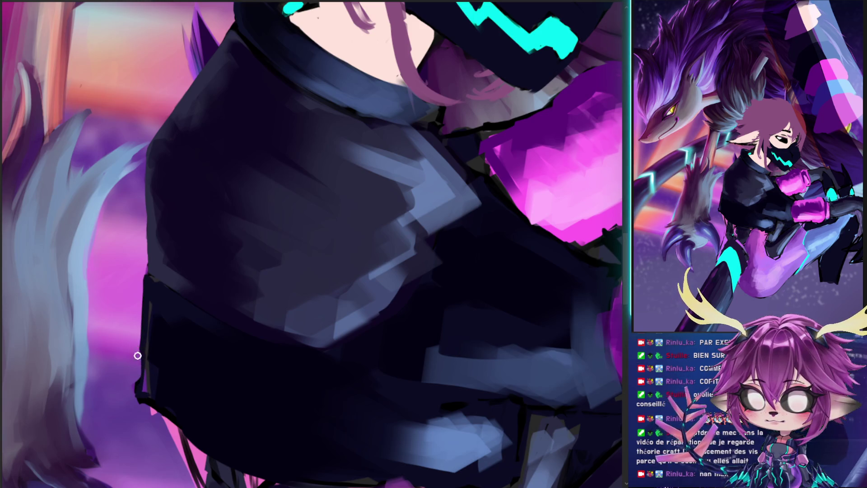
drag(138, 384, 144, 371)
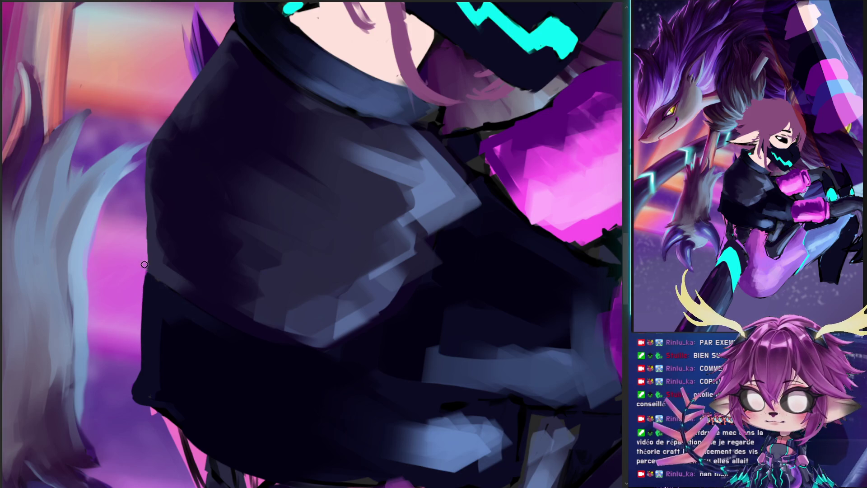
key(alt)
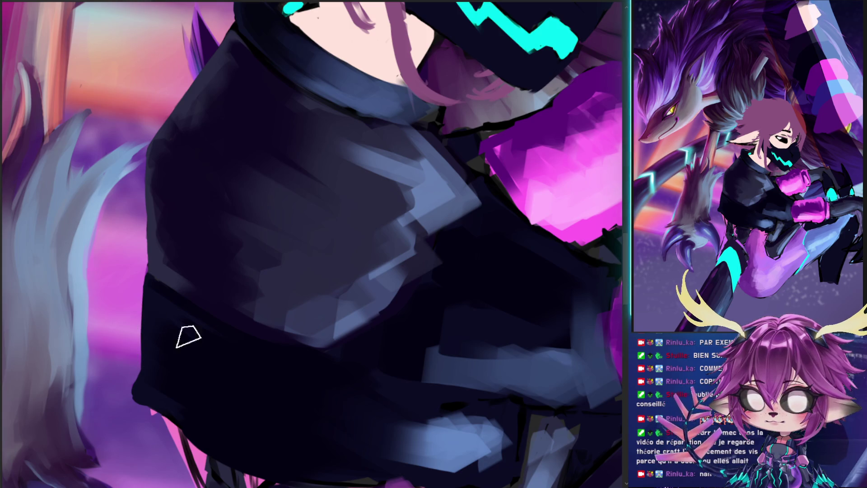
mouse_move(200, 371)
mouse_down()
mouse_move(174, 333)
mouse_move(257, 352)
mouse_up()
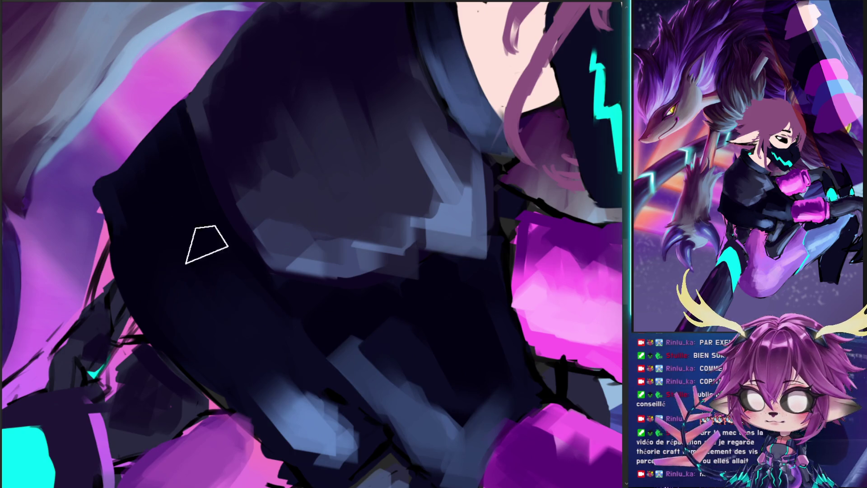
- With a larger brush, paint light-blue sleeve highlights, a dark navy crease, and a blue-grey edge highlight
drag(297, 413, 285, 317)
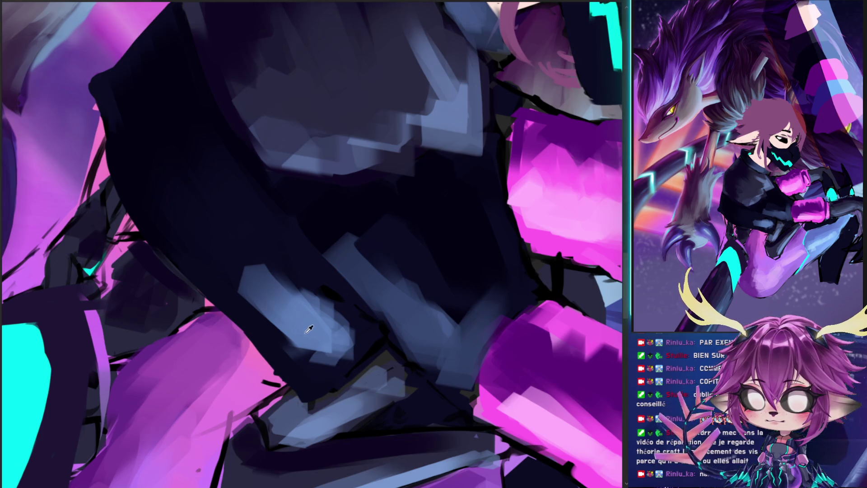
key(bracketright)
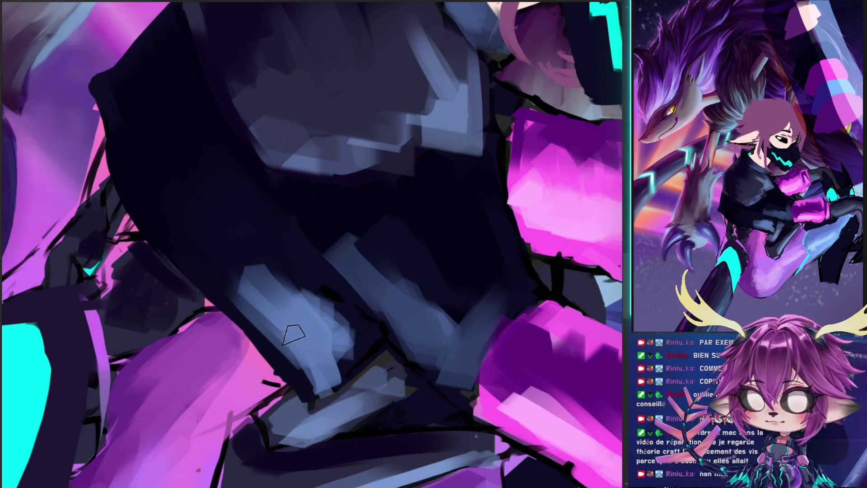
mouse_move(203, 237)
mouse_down()
mouse_move(304, 296)
mouse_move(260, 229)
mouse_up()
mouse_move(297, 344)
mouse_down()
mouse_move(303, 358)
mouse_move(300, 338)
mouse_move(317, 306)
mouse_move(284, 291)
mouse_move(334, 354)
mouse_up()
key(bracketright)
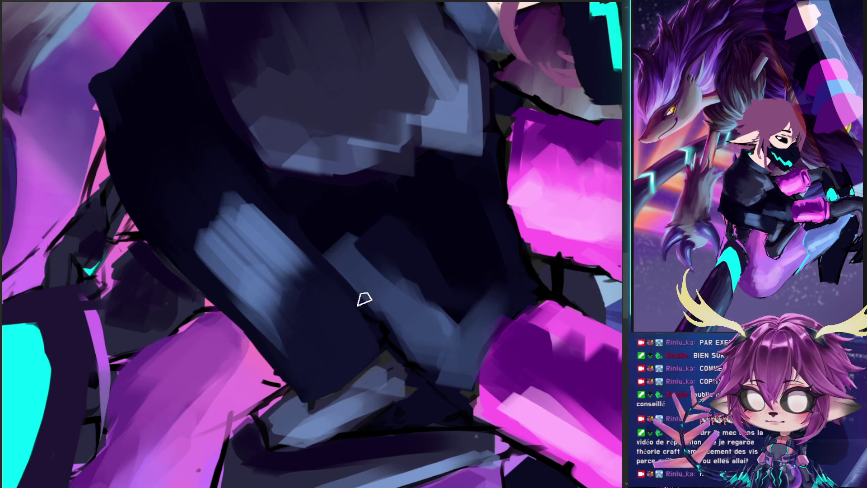
drag(369, 308, 469, 412)
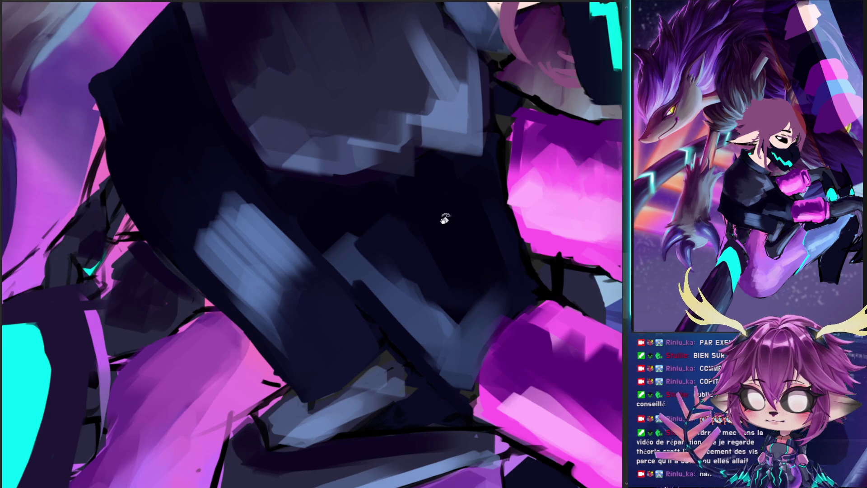
drag(442, 224, 295, 200)
mouse_move(412, 164)
mouse_down()
mouse_move(466, 103)
mouse_move(470, 184)
mouse_move(447, 170)
mouse_move(482, 232)
mouse_move(470, 219)
mouse_move(471, 255)
mouse_move(480, 280)
mouse_move(490, 282)
mouse_move(492, 203)
mouse_move(472, 199)
mouse_move(449, 167)
mouse_move(455, 131)
mouse_move(467, 124)
mouse_move(483, 228)
mouse_up()
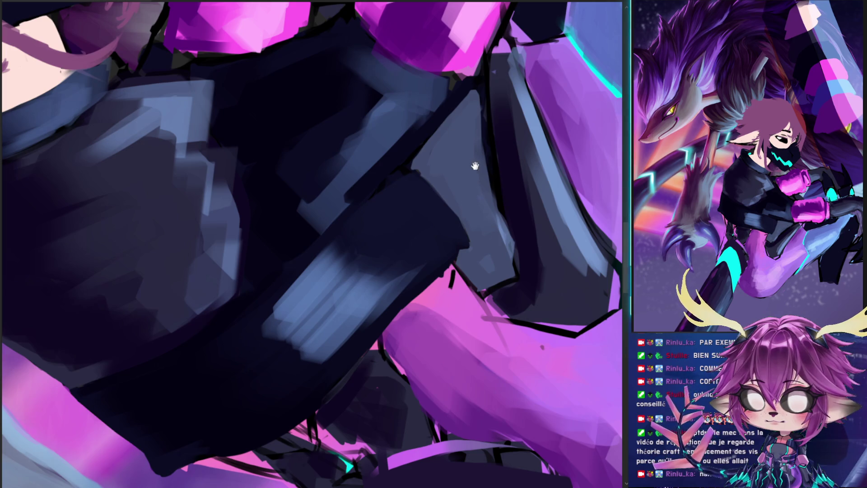
- Rework the edge line between sleeve and leg, blending lighter purple along it
drag(472, 163, 373, 247)
mouse_move(386, 201)
mouse_down()
mouse_move(391, 296)
mouse_move(408, 364)
mouse_move(379, 297)
mouse_up()
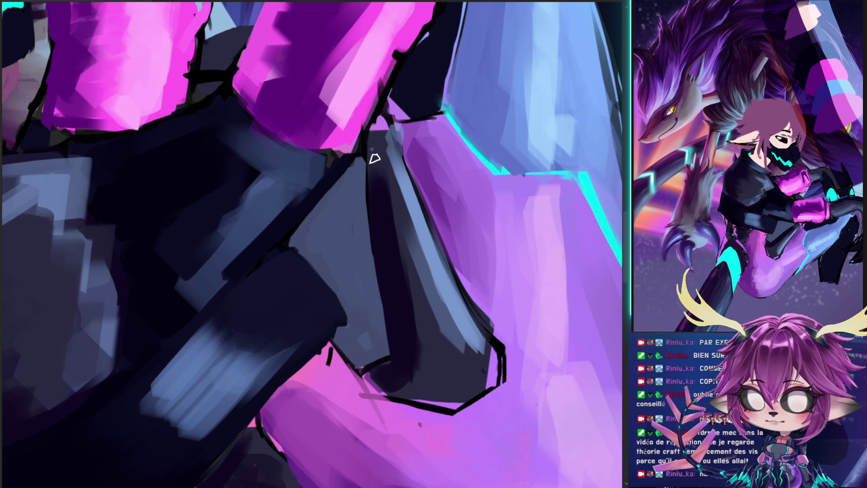
mouse_move(378, 118)
mouse_down()
mouse_move(397, 183)
mouse_move(397, 174)
mouse_up()
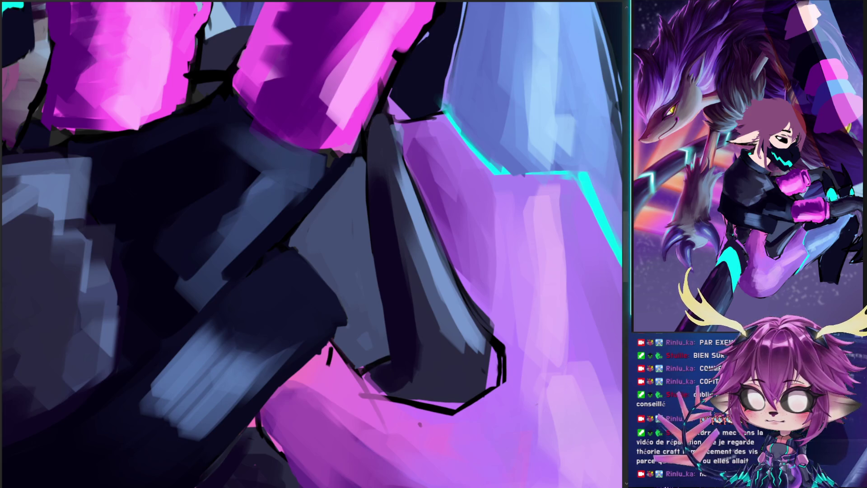
drag(401, 128, 430, 208)
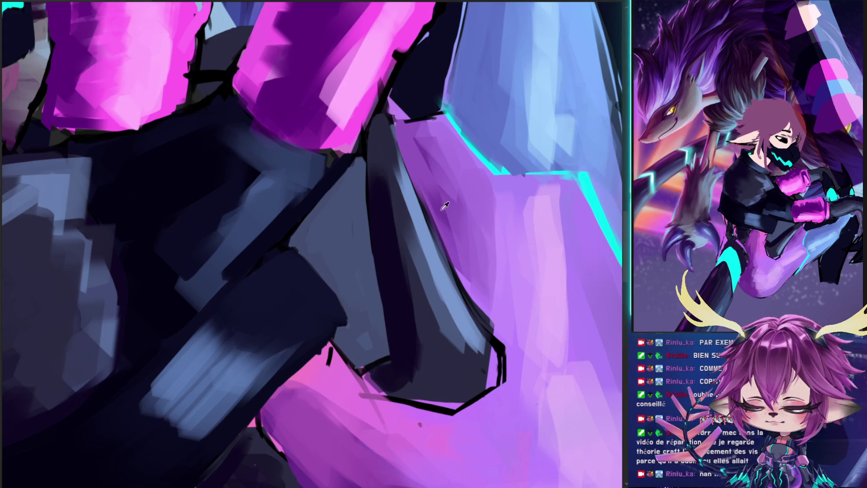
drag(396, 128, 456, 267)
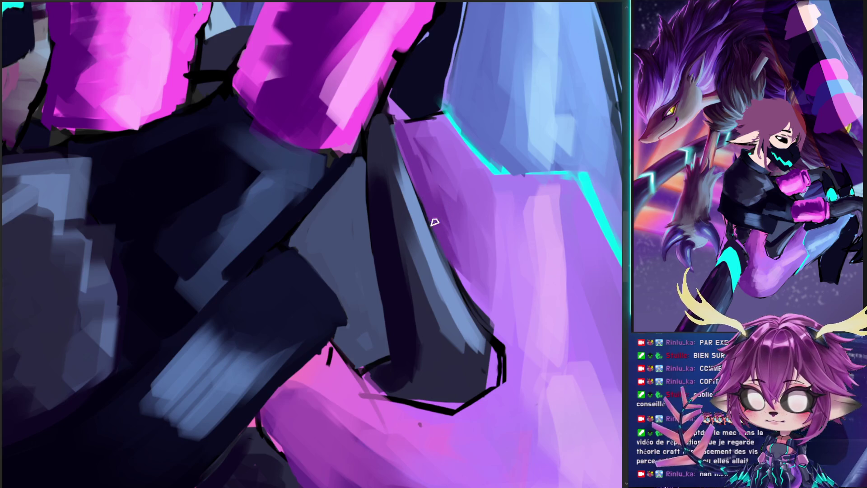
drag(447, 235, 488, 320)
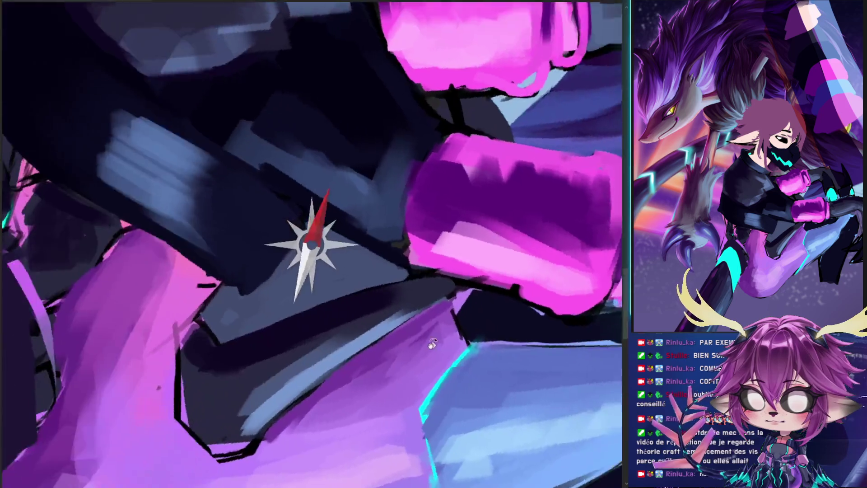
- Reshape the lower-left dark shape with dark paint and grey-blue fills, adding a dark left strip
drag(418, 159, 186, 370)
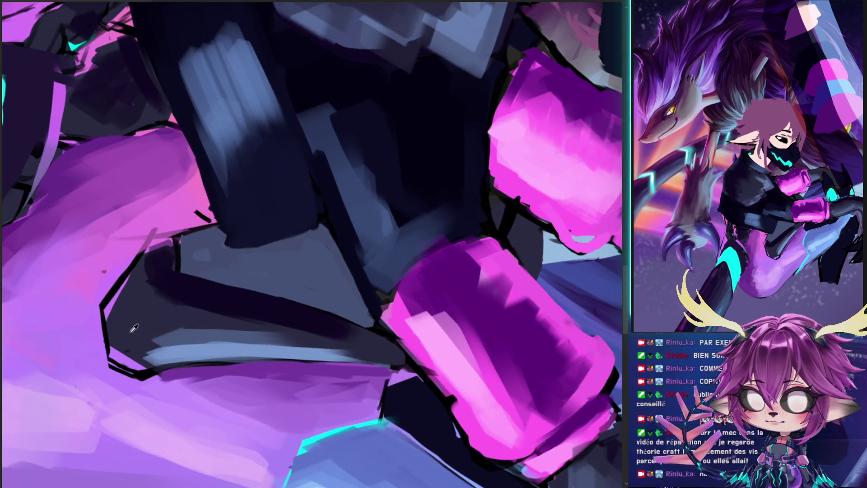
mouse_move(108, 348)
mouse_down()
mouse_move(128, 360)
mouse_move(212, 357)
mouse_up()
mouse_move(124, 359)
mouse_down()
mouse_move(113, 289)
mouse_move(107, 306)
mouse_move(165, 246)
mouse_move(158, 283)
mouse_move(144, 288)
mouse_move(188, 155)
mouse_up()
click(156, 212)
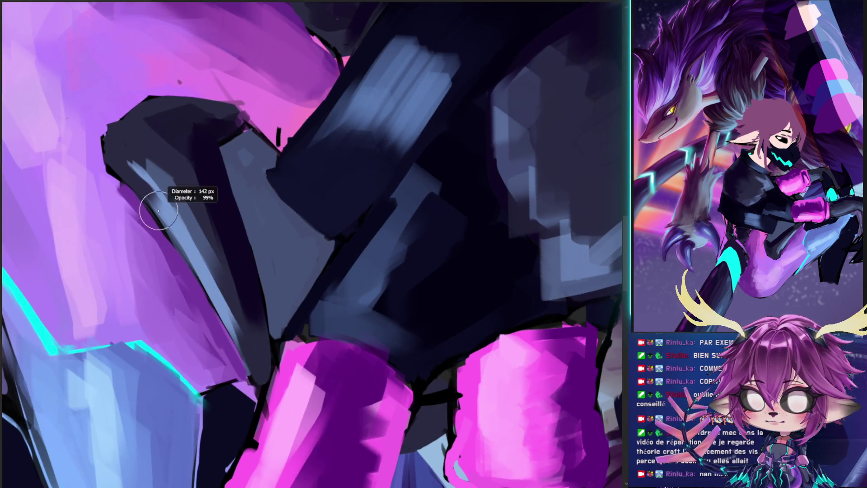
drag(120, 174, 163, 207)
drag(122, 175, 165, 230)
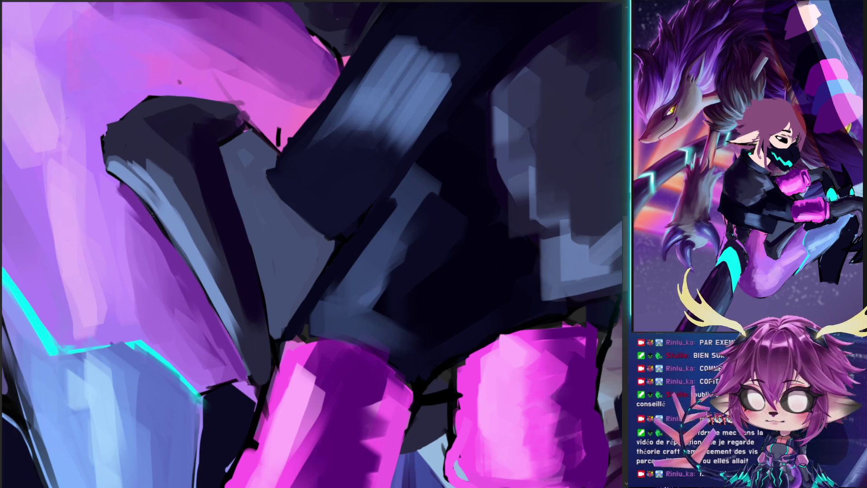
drag(111, 160, 149, 194)
mouse_move(110, 156)
mouse_down()
mouse_move(141, 144)
mouse_move(110, 156)
mouse_move(132, 159)
mouse_move(106, 131)
mouse_move(142, 115)
mouse_move(131, 262)
mouse_up()
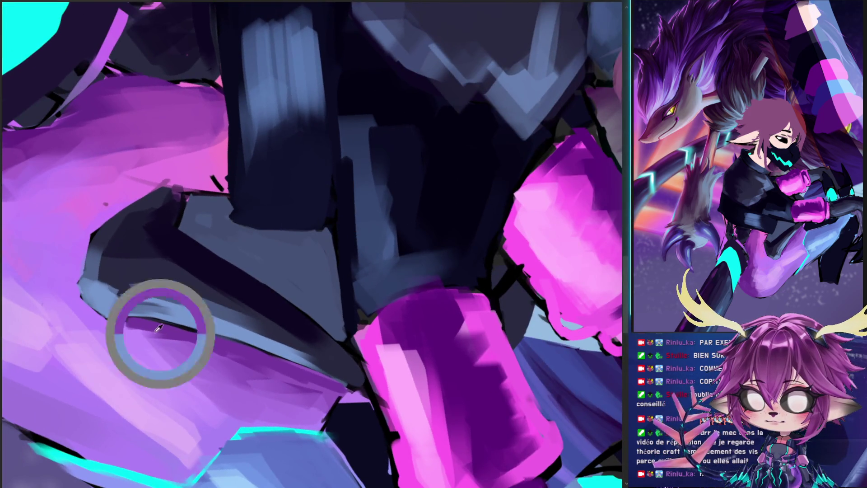
drag(77, 246, 75, 291)
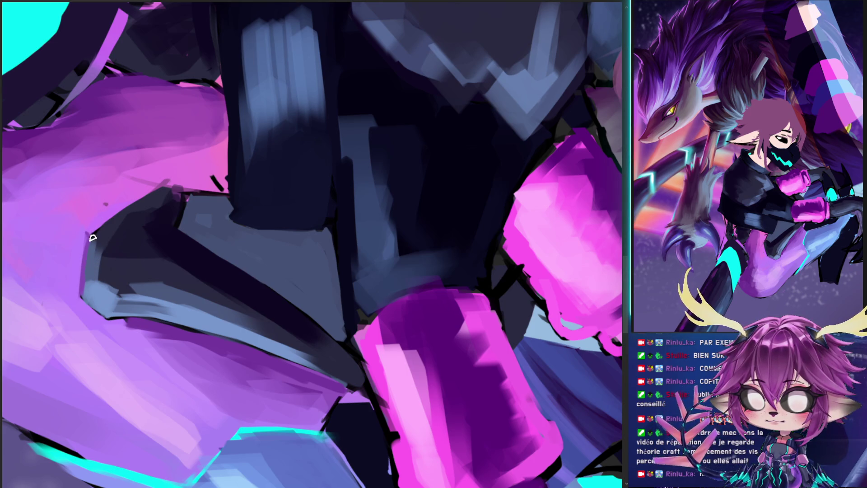
- With a much larger brush, widen the light-blue band and deepen dark armour-band strokes, sampling darks
key(bracketright)
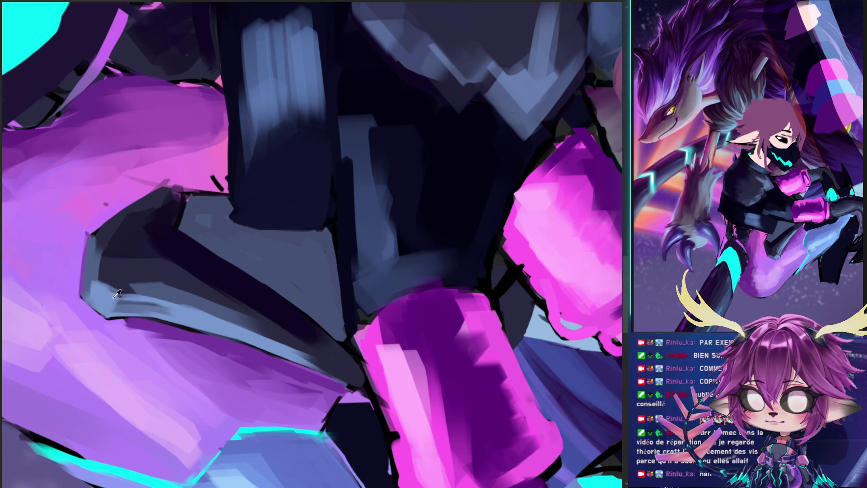
mouse_move(120, 301)
mouse_down()
mouse_move(170, 304)
mouse_move(116, 252)
mouse_move(207, 287)
mouse_move(136, 281)
mouse_move(314, 339)
mouse_up()
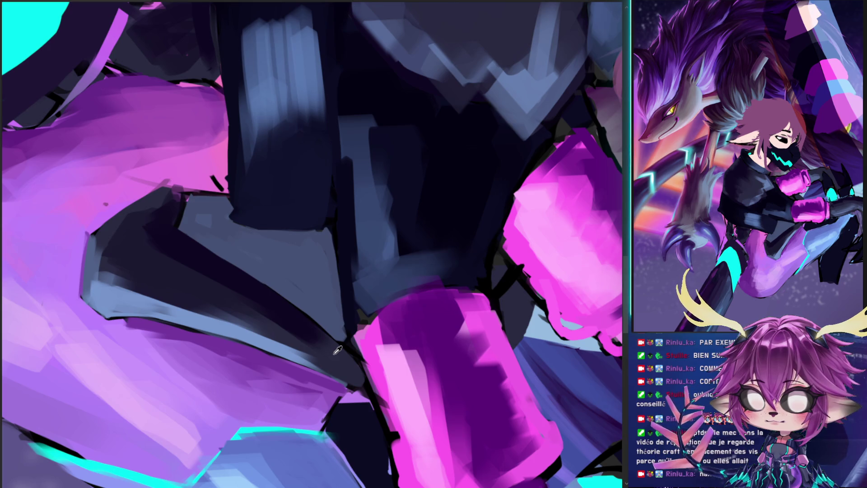
mouse_move(122, 287)
mouse_down()
mouse_move(286, 344)
mouse_move(270, 336)
mouse_up()
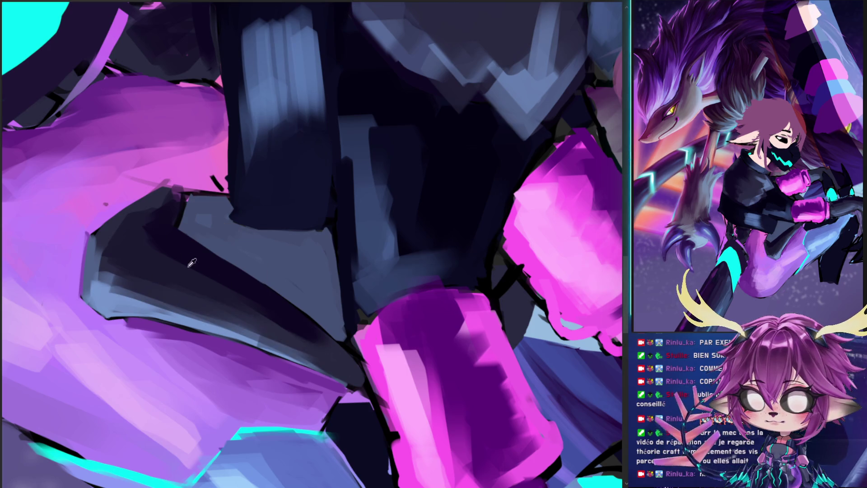
drag(213, 284, 270, 329)
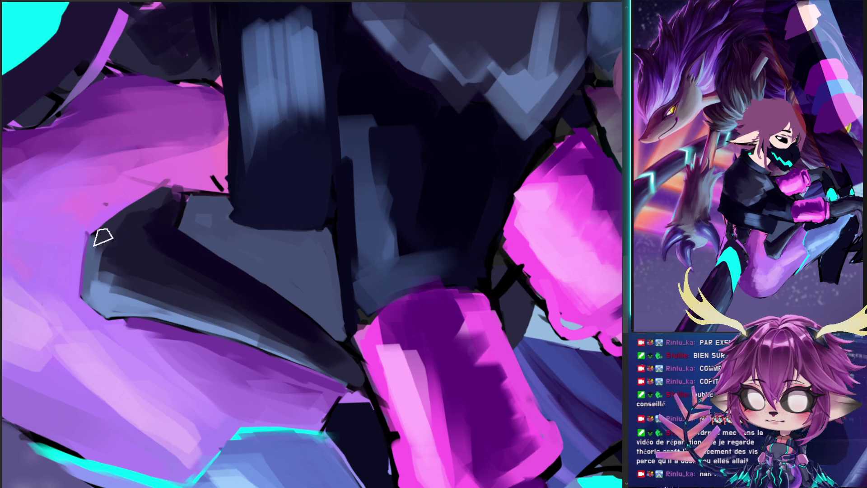
click(155, 217)
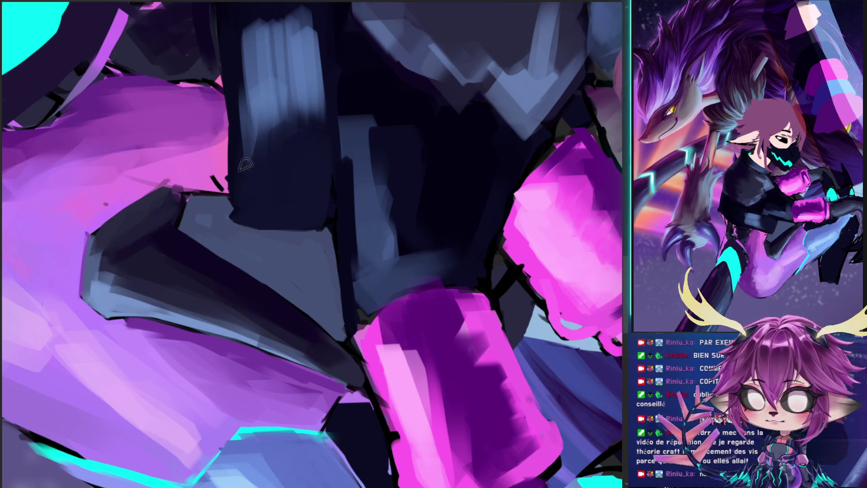
click(167, 199)
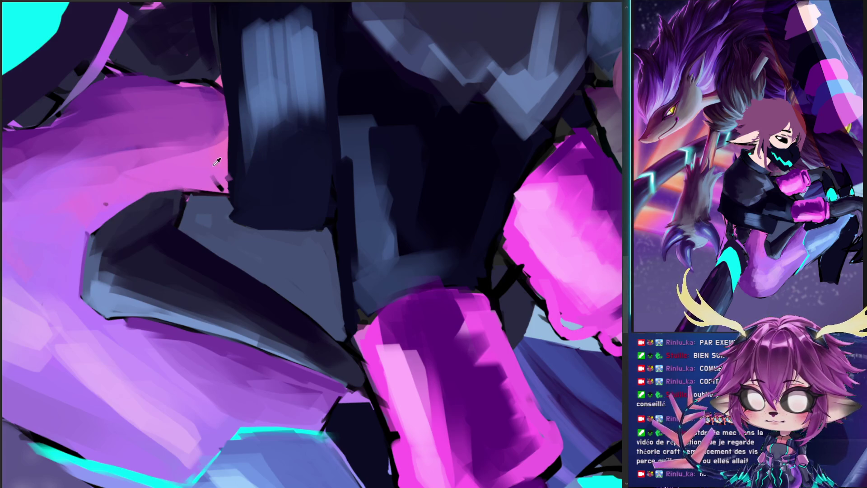
click(229, 162)
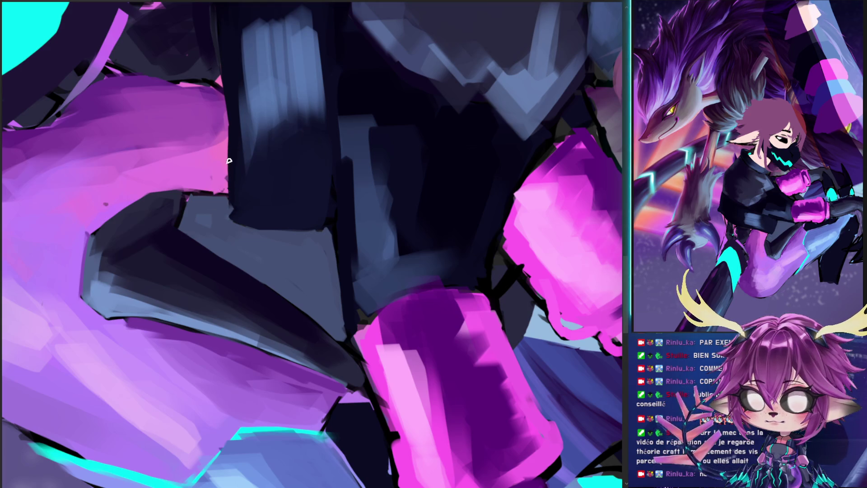
mouse_move(234, 220)
mouse_down()
mouse_move(350, 287)
mouse_move(320, 222)
mouse_up()
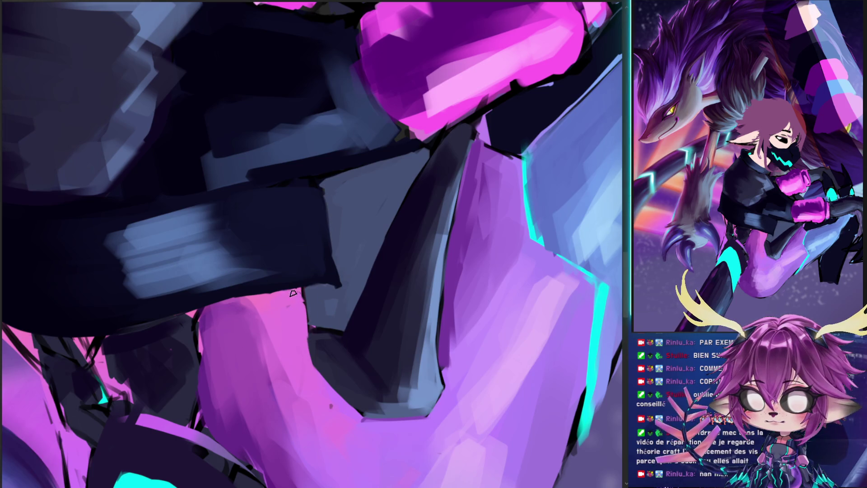
scroll(312, 244, down, 5)
mouse_move(407, 108)
mouse_down()
mouse_move(447, 130)
mouse_move(456, 180)
mouse_up()
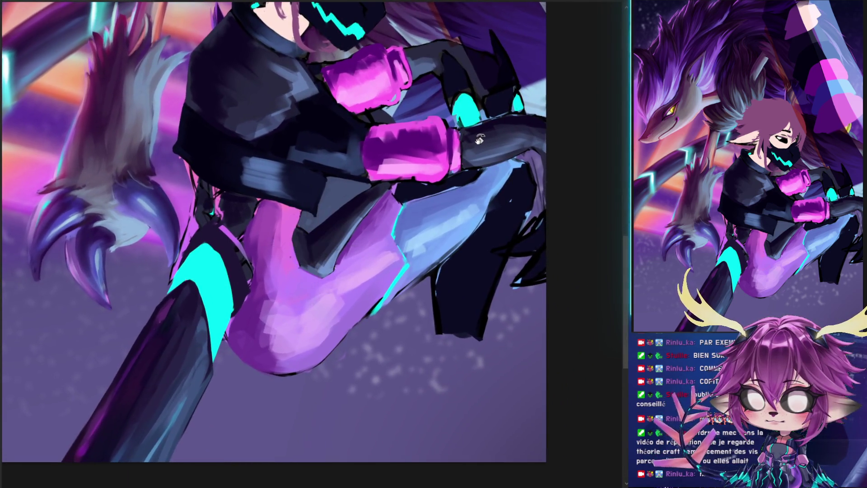
scroll(465, 224, up, 2)
drag(465, 224, 444, 289)
alt+click(292, 318)
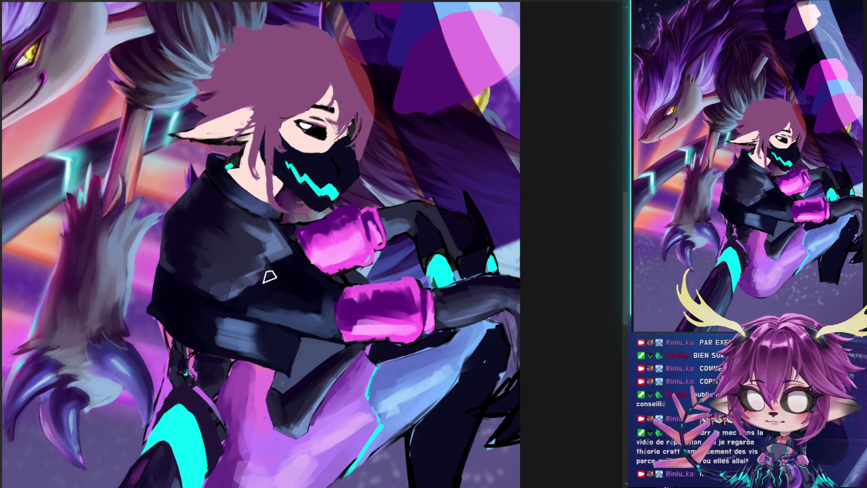
drag(297, 298, 297, 299)
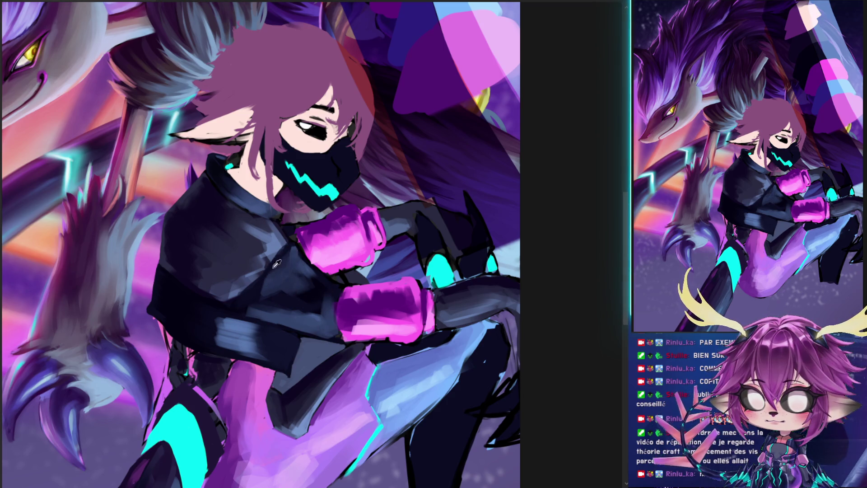
- Blend the jacket sleeve shading at 90 px and add a faint light stroke across the jacket
key(bracketright)
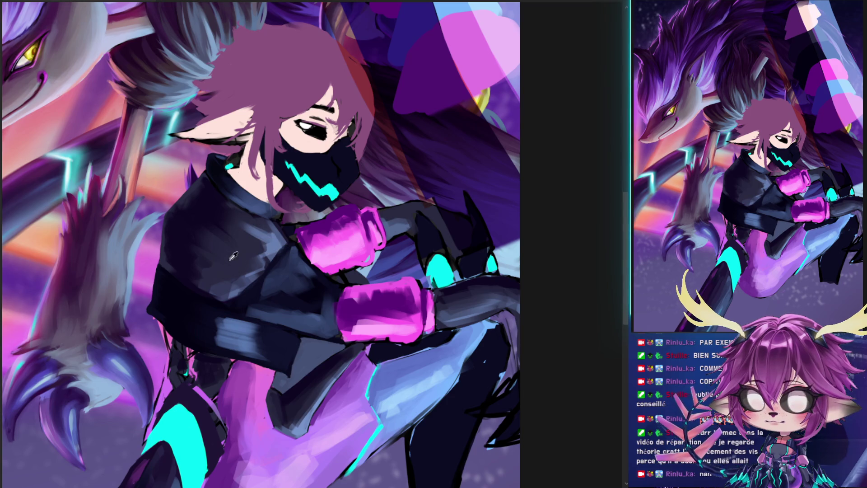
key(bracketleft)
key(bracketleft)
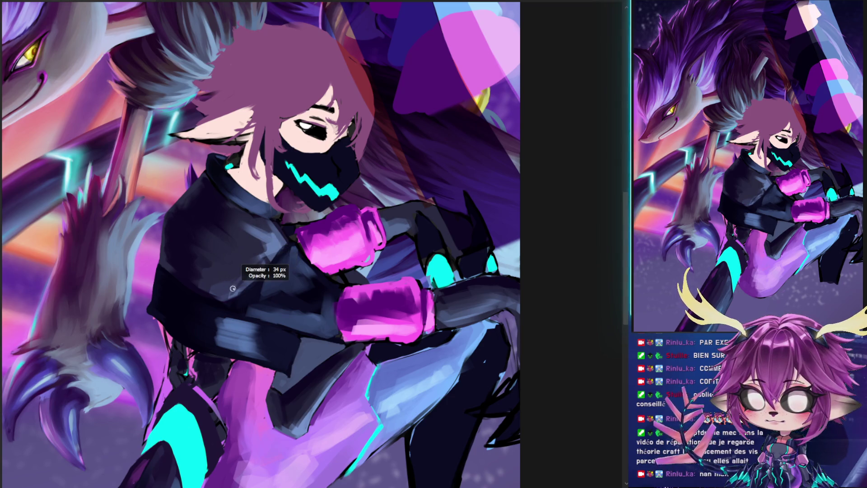
key(bracketright)
key(bracketleft)
key(bracketright)
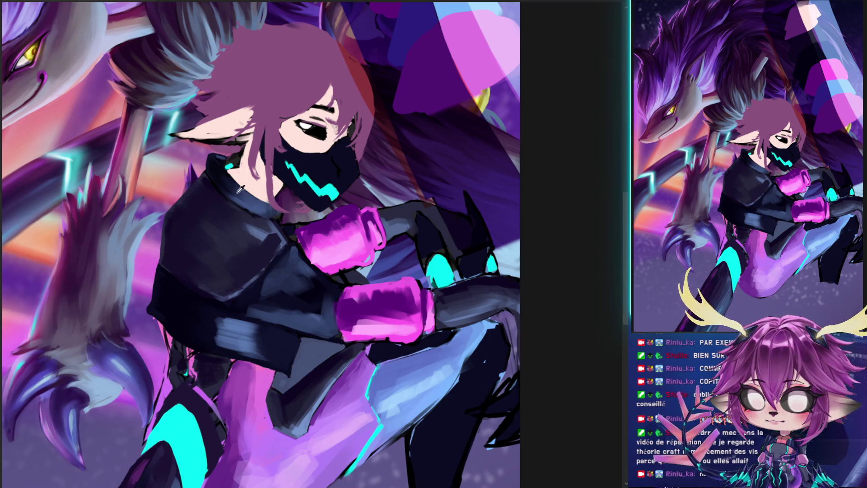
key(bracketleft)
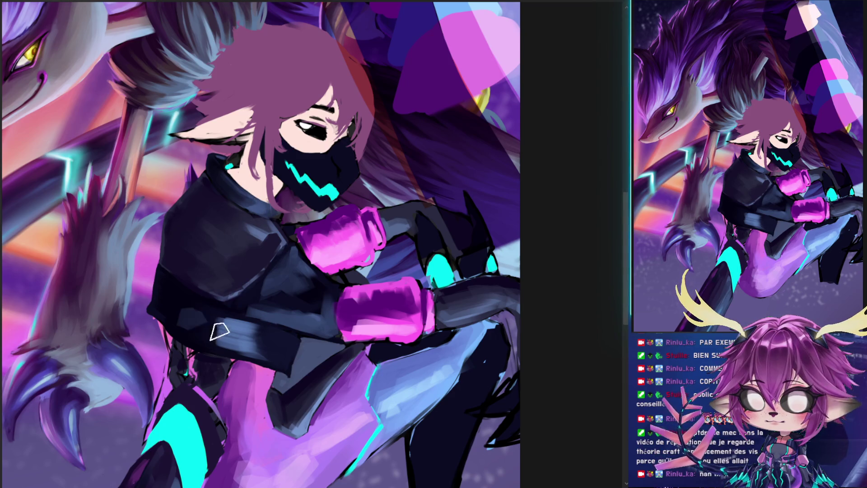
mouse_move(220, 328)
mouse_down()
mouse_move(201, 322)
mouse_move(251, 339)
mouse_move(200, 329)
mouse_move(258, 338)
mouse_up()
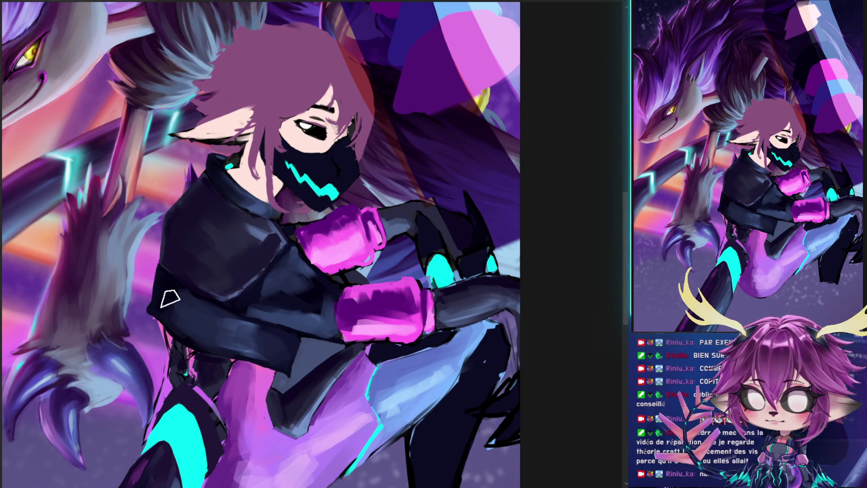
drag(198, 302, 167, 270)
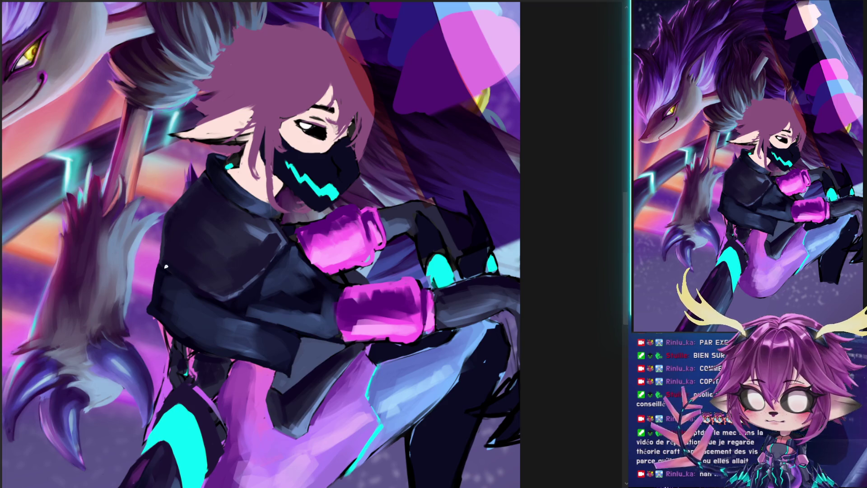
drag(202, 290, 175, 284)
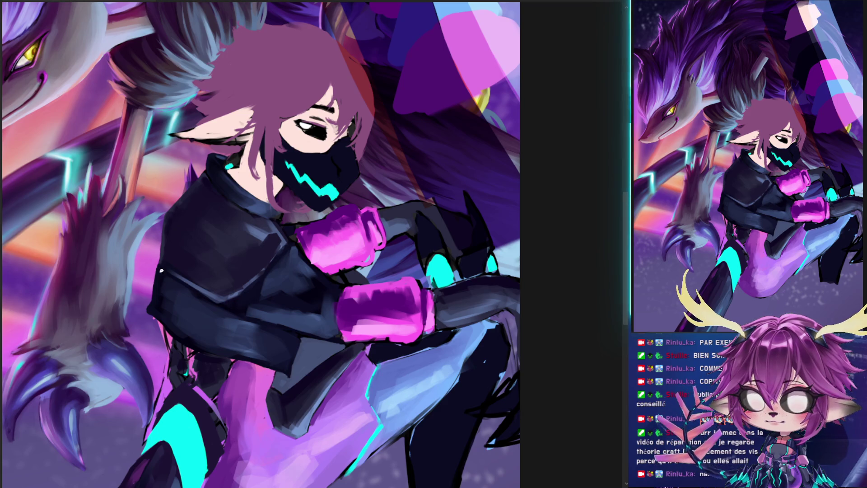
drag(285, 271, 312, 226)
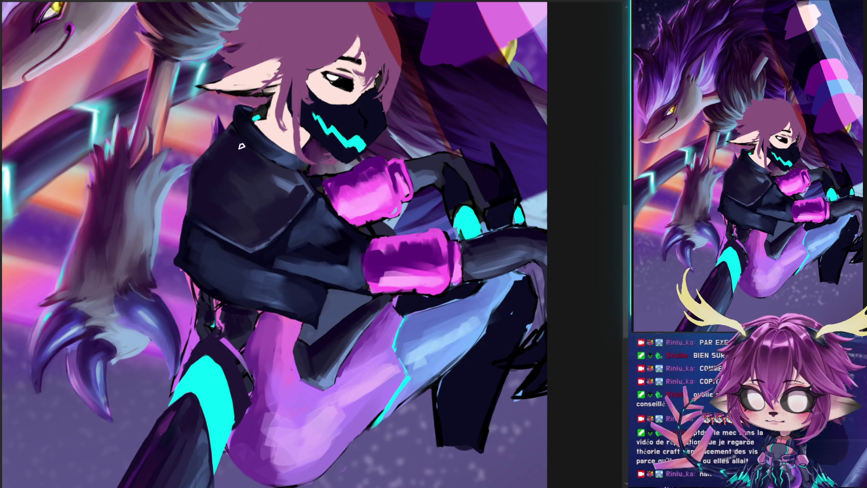
scroll(279, 153, right, 2)
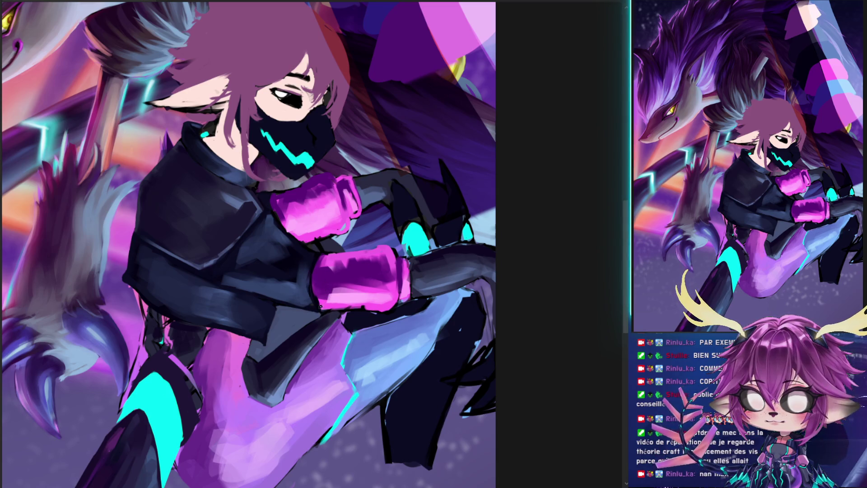
- Brush a darker band across the top of the lower pink glove
drag(372, 261, 318, 276)
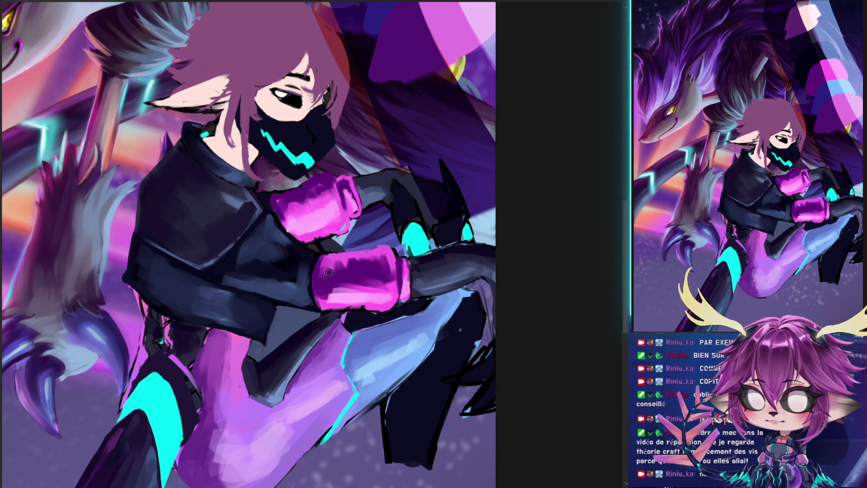
drag(374, 233, 422, 172)
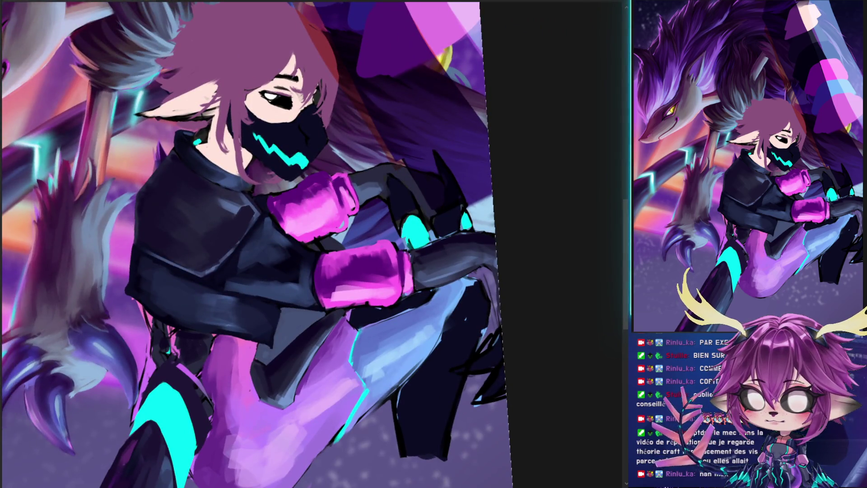
- Hide the pole lighting, wolf and neon streak layers, leaving the figure against the starry sky
key(ctrl+z)
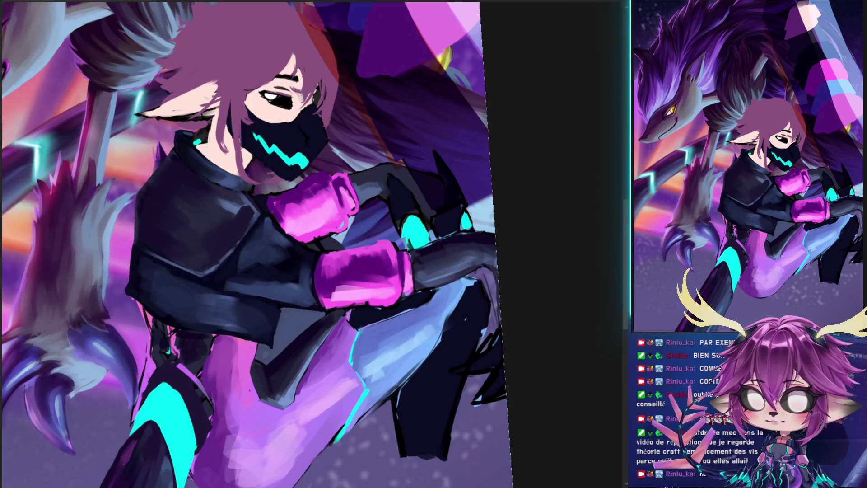
key(ctrl+z)
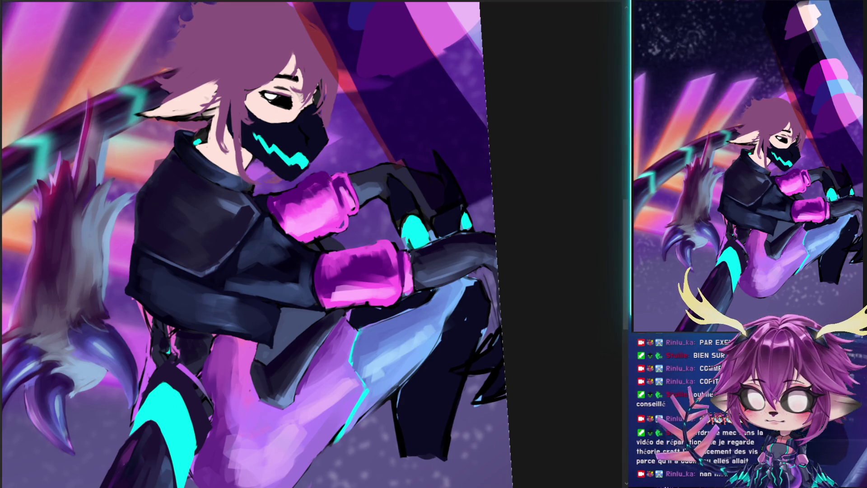
key(ctrl+z)
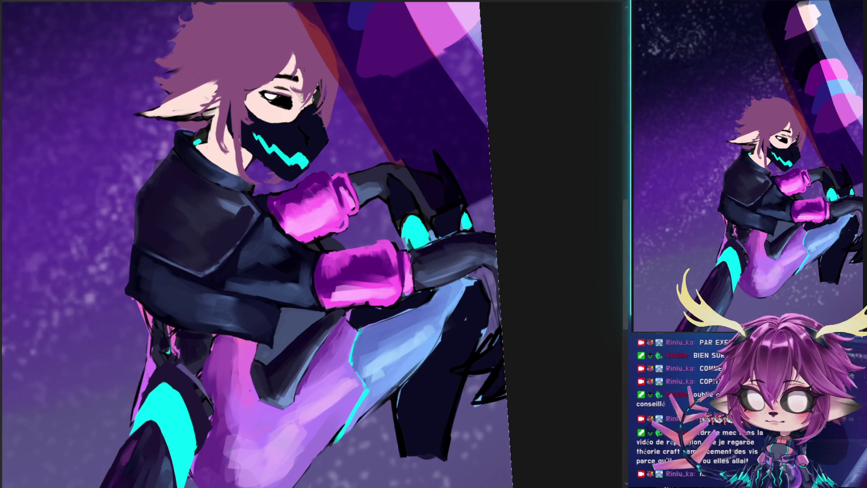
scroll(386, 199, down, 2)
scroll(386, 199, down, 2)
scroll(386, 199, down, 2)
scroll(386, 199, up, 2)
scroll(386, 199, up, 2)
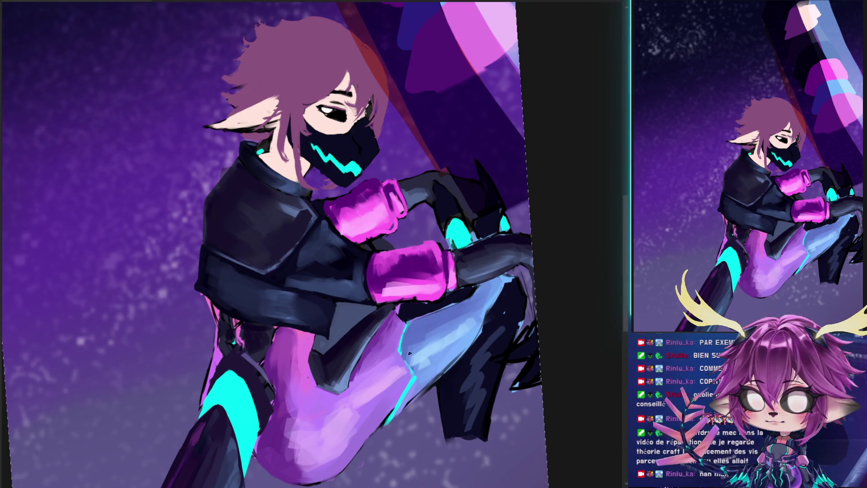
scroll(440, 305, up, 2)
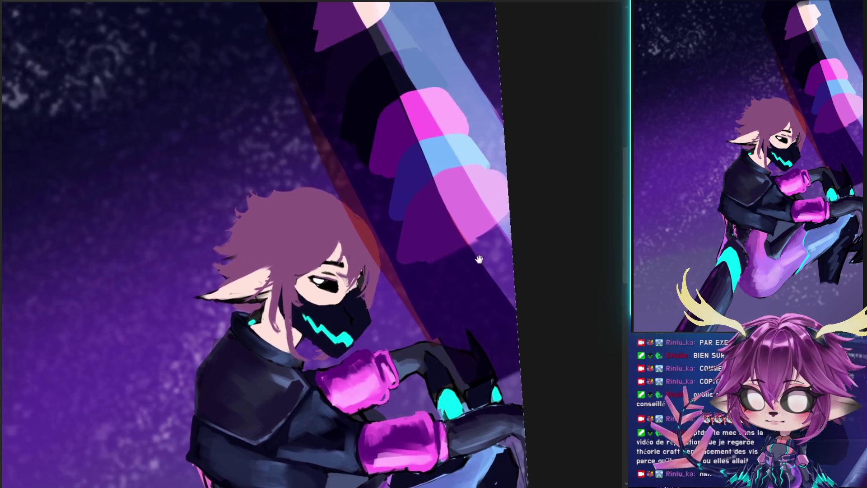
scroll(468, 261, down, 1)
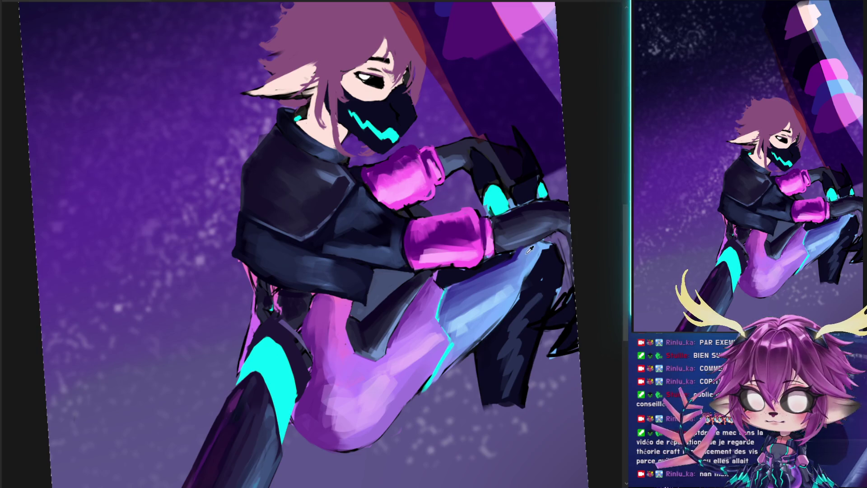
drag(519, 260, 290, 396)
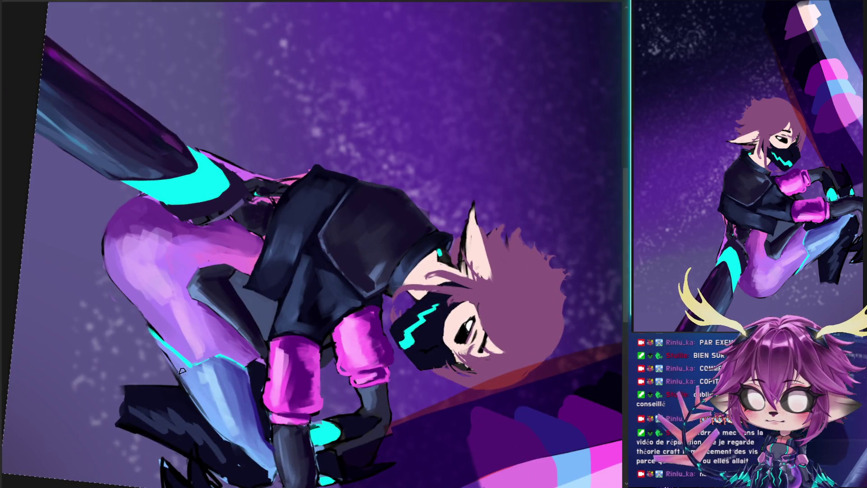
- Paint dark shading onto the lit leg and sample a colour from it
drag(170, 352, 227, 441)
click(185, 374)
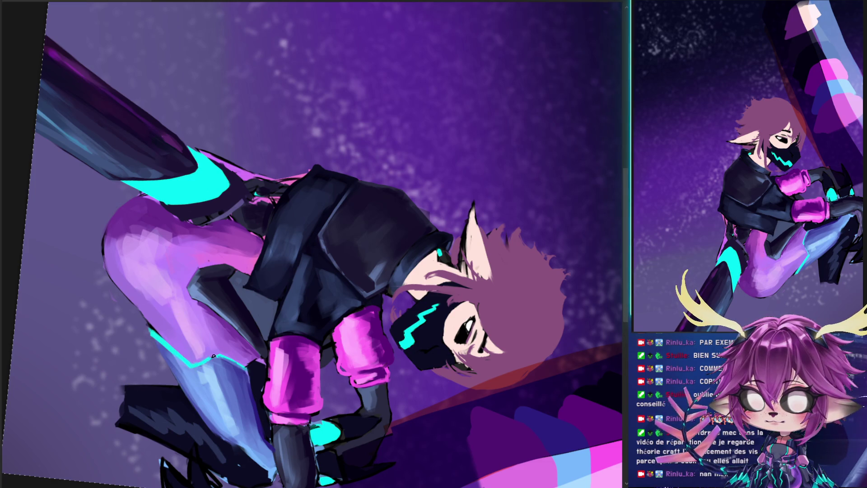
scroll(253, 388, down, 3)
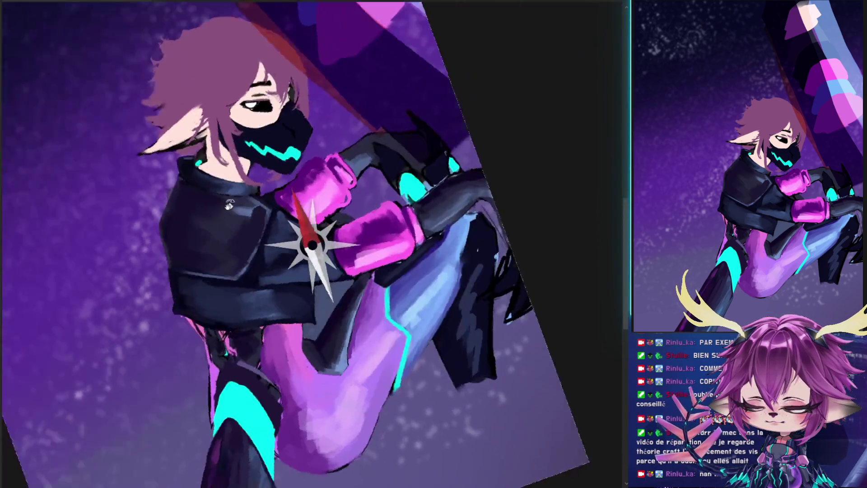
- Tilt the canvas view, zoom in and shift it up onto the character's upper body
drag(398, 195, 329, 252)
scroll(434, 251, up, 2)
drag(435, 251, 433, 246)
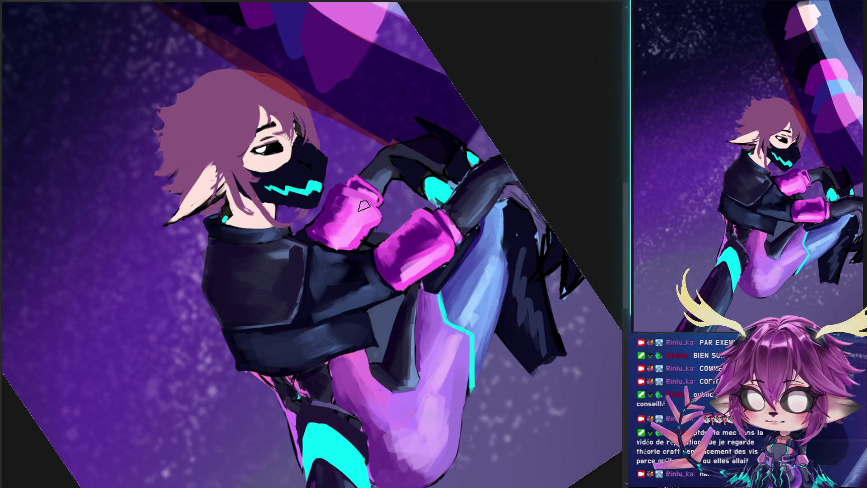
- Lighten both pink gloves with strokes and paint lighter starry purple behind the raised hand
drag(337, 217, 340, 196)
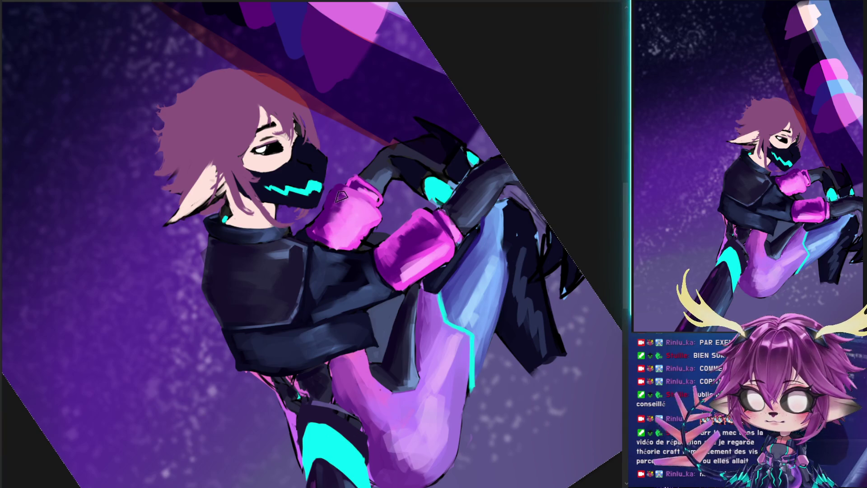
mouse_move(432, 251)
mouse_down()
mouse_move(398, 251)
mouse_move(419, 234)
mouse_up()
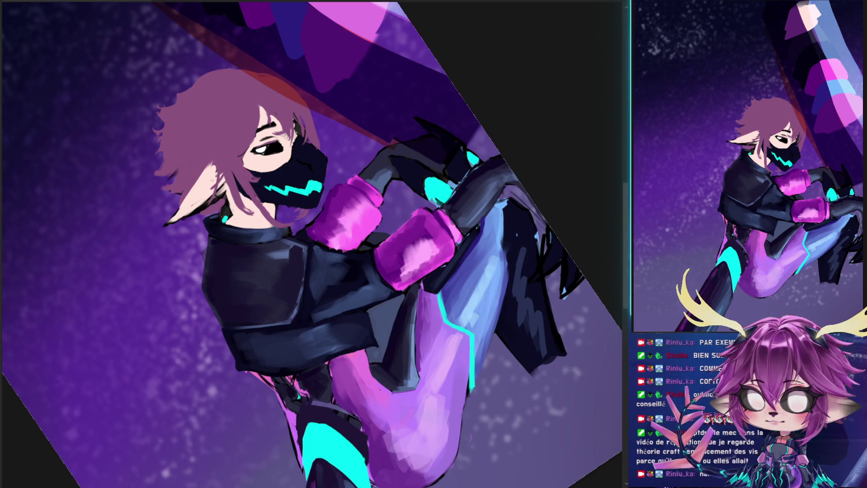
mouse_move(403, 132)
mouse_down()
mouse_move(406, 77)
mouse_move(341, 155)
mouse_move(406, 178)
mouse_move(421, 254)
mouse_up()
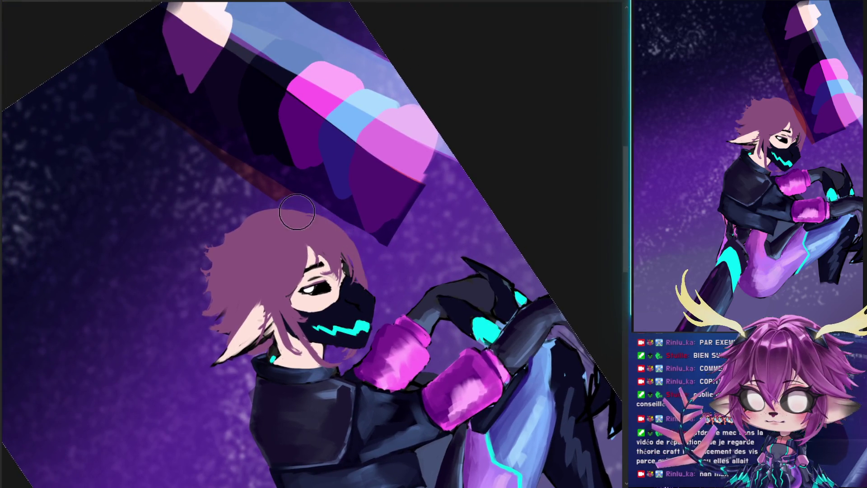
- Pan across the character and zoom out to see the full painting
mouse_move(296, 249)
mouse_down()
mouse_move(320, 175)
mouse_move(517, 155)
mouse_move(525, 173)
mouse_up()
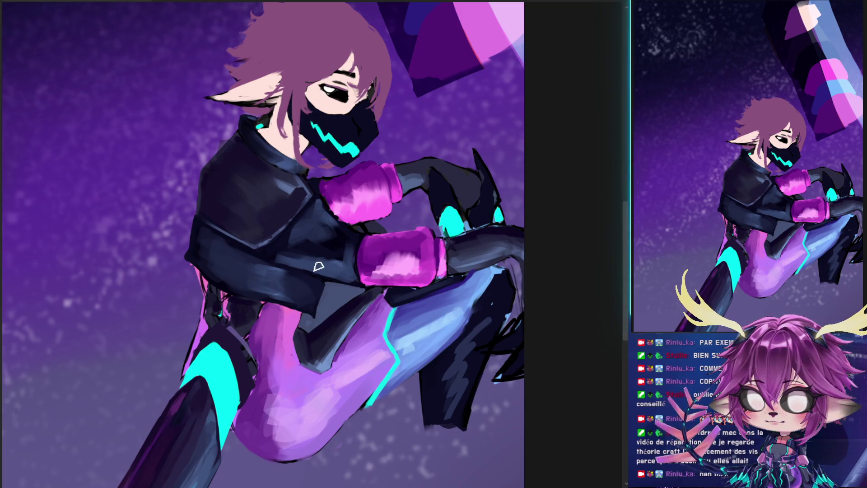
scroll(311, 243, down, 5)
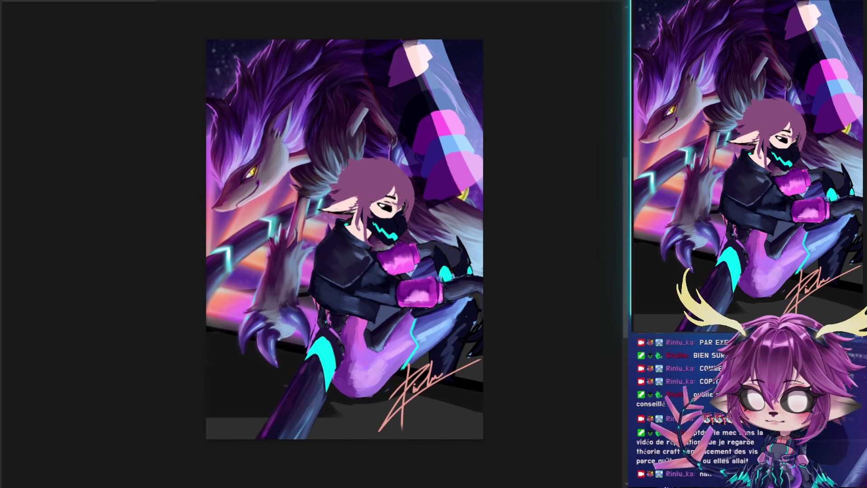
- Remove the pink and blue shapes over the beast, preview in grayscale, then zoom in slightly
key(ctrl+z)
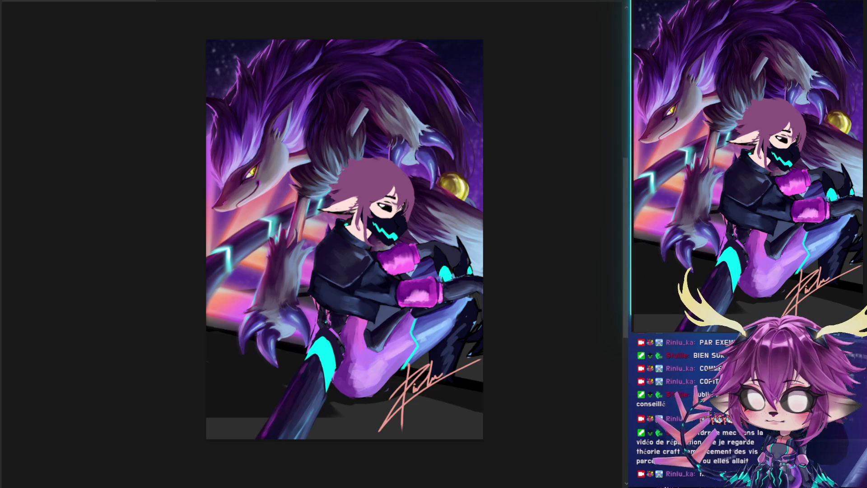
key(ctrl+shift+u)
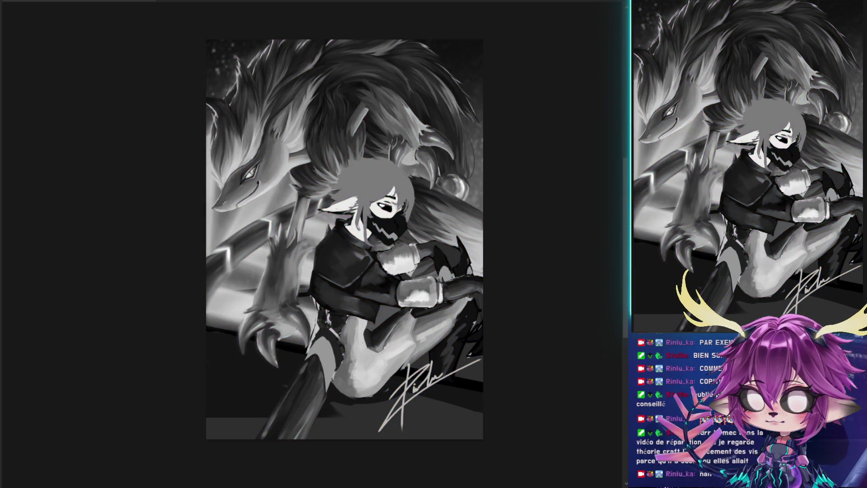
key(ctrl+z)
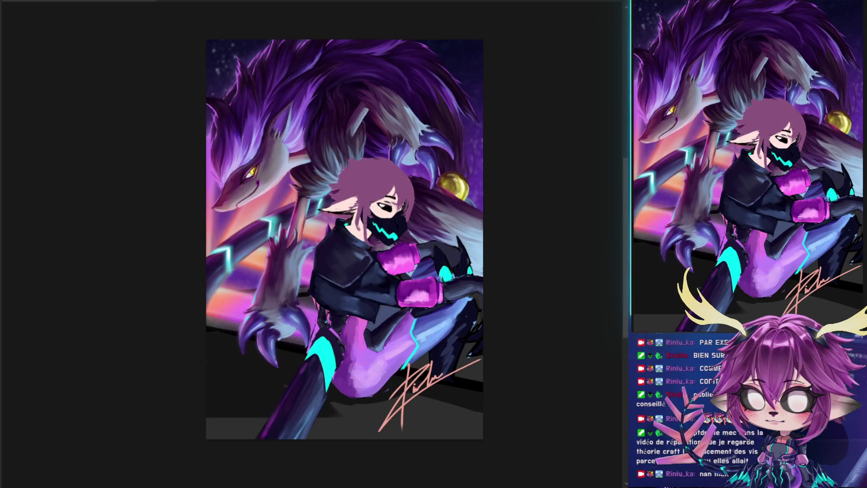
key(ctrl+plus)
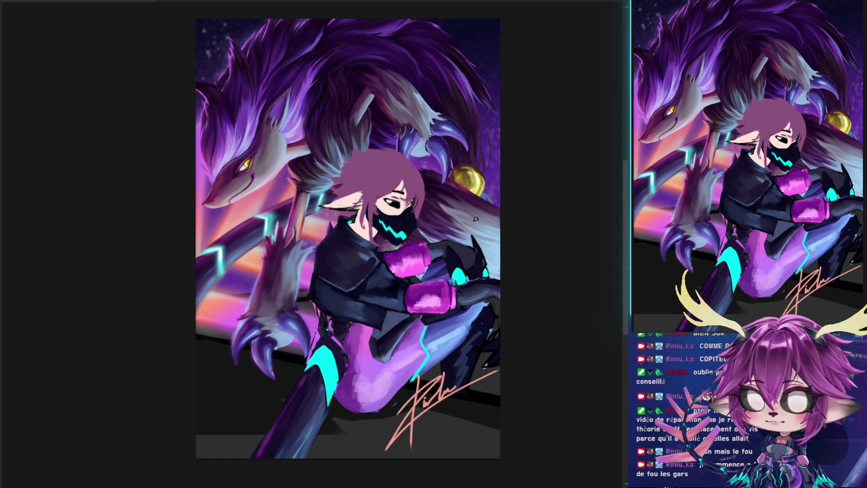
scroll(479, 242, down, 1)
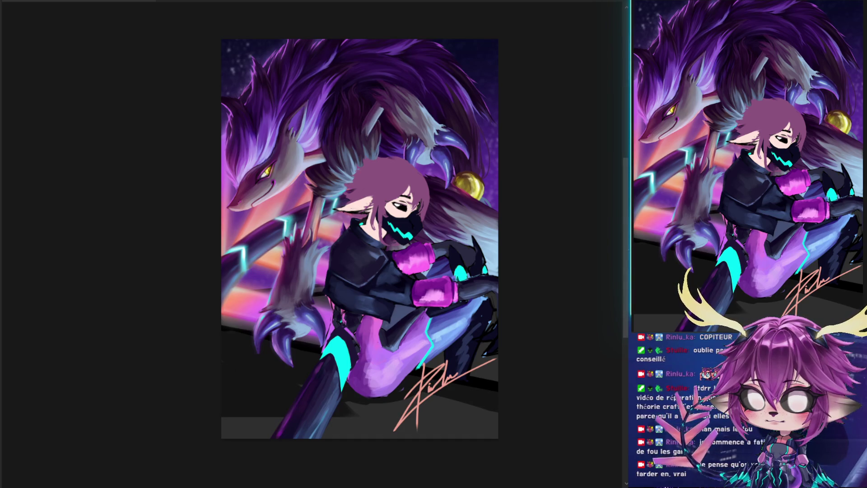
- Enlarge the brush and paint dark shading over the coat, leg, upper pink glove and collar
drag(333, 284, 344, 287)
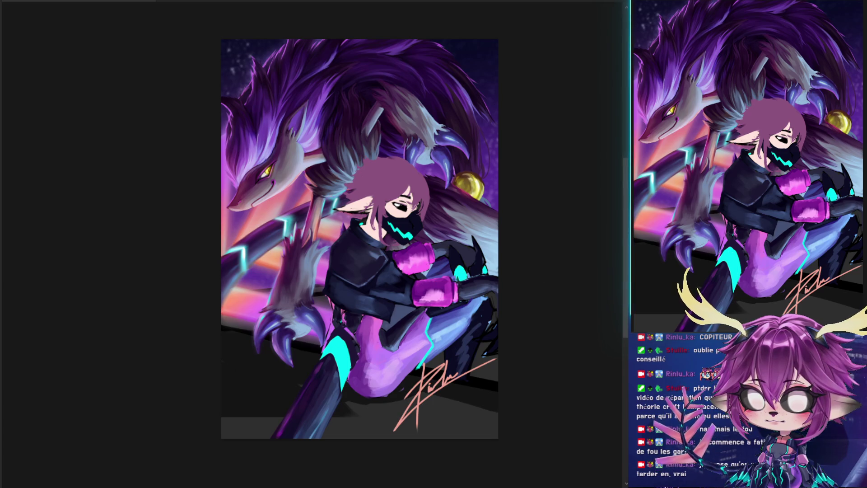
mouse_move(362, 264)
mouse_down()
mouse_move(345, 270)
mouse_move(346, 307)
mouse_move(361, 271)
mouse_move(357, 316)
mouse_move(345, 268)
mouse_move(366, 230)
mouse_move(335, 345)
mouse_up()
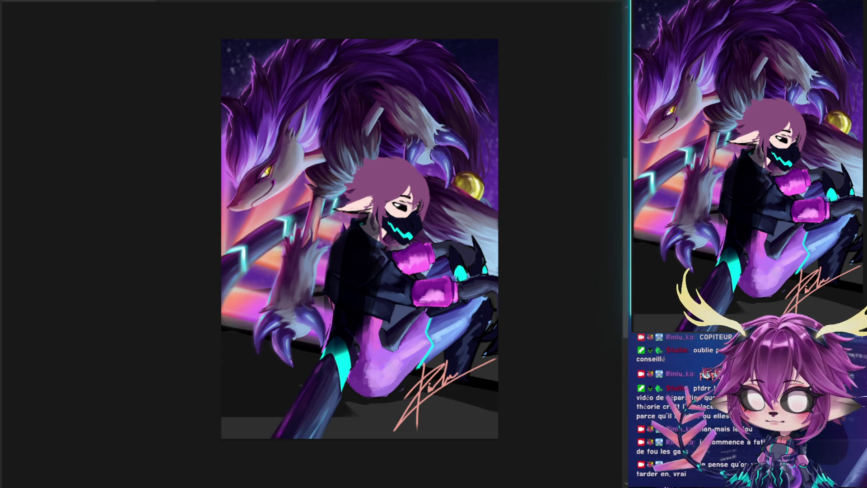
drag(356, 257, 354, 329)
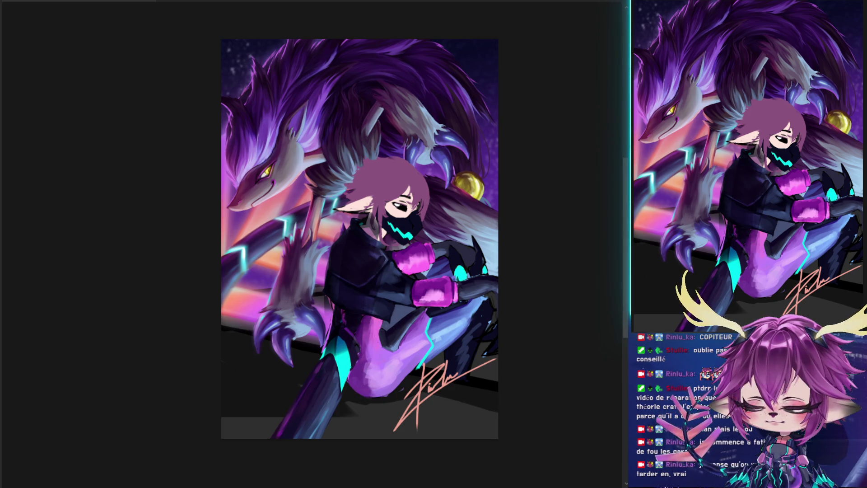
drag(368, 345, 375, 388)
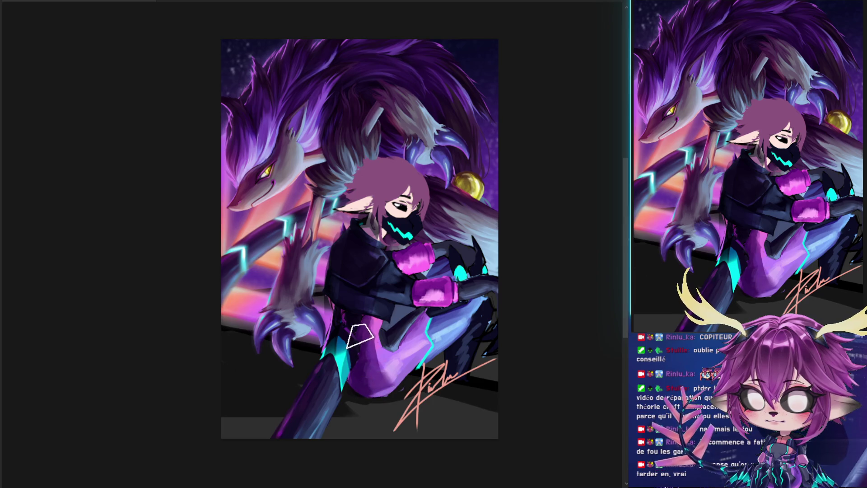
drag(393, 318, 418, 309)
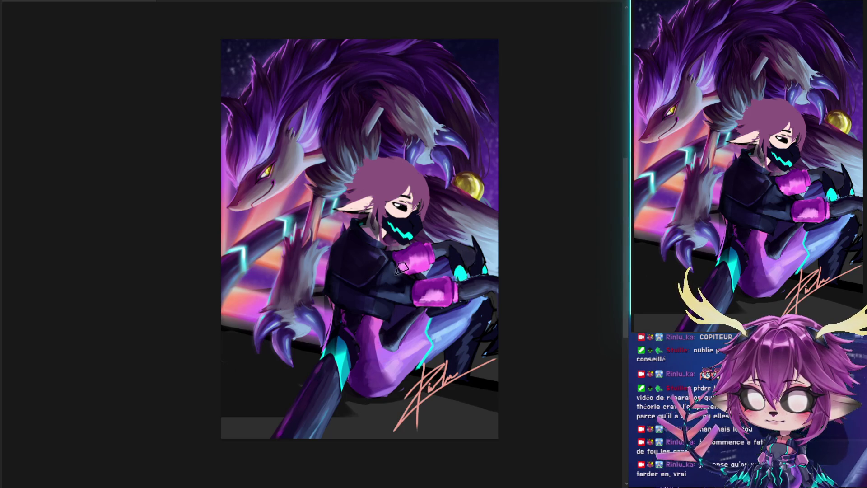
drag(423, 252, 427, 263)
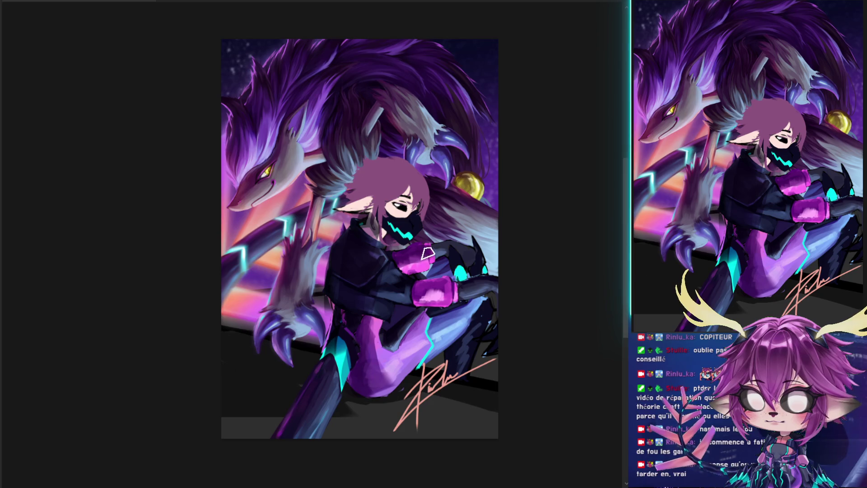
drag(367, 248, 377, 218)
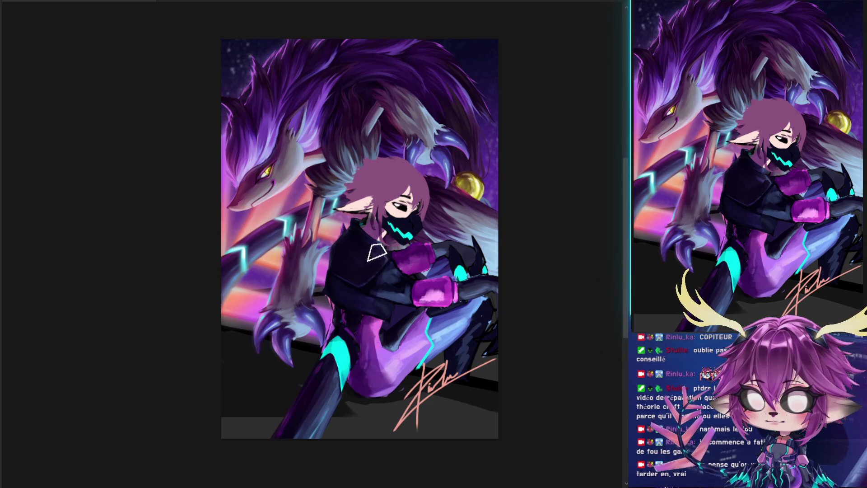
drag(435, 322, 421, 343)
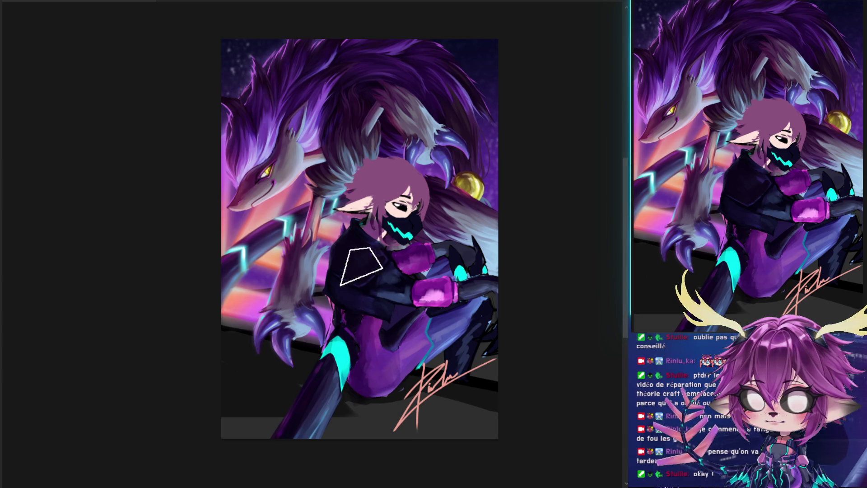
- Check values in grayscale, resize the brush, brighten leg and gauntlet highlights, then restore colour
key(ctrl+y)
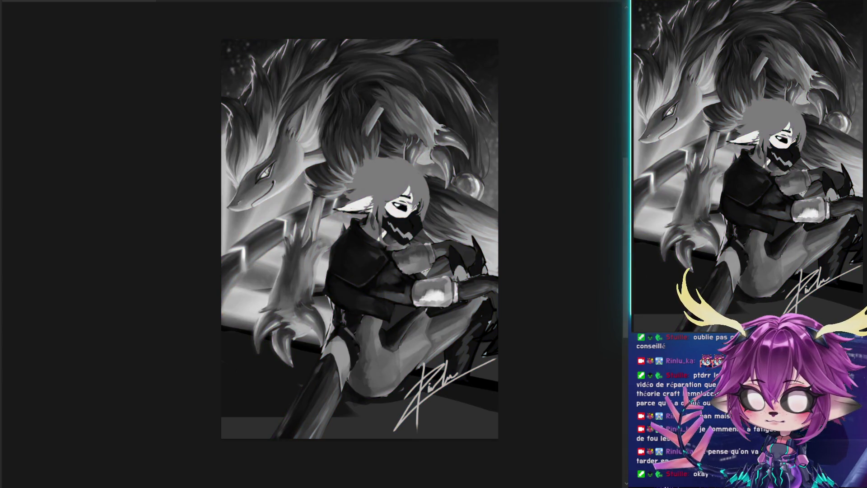
key(ctrl+y)
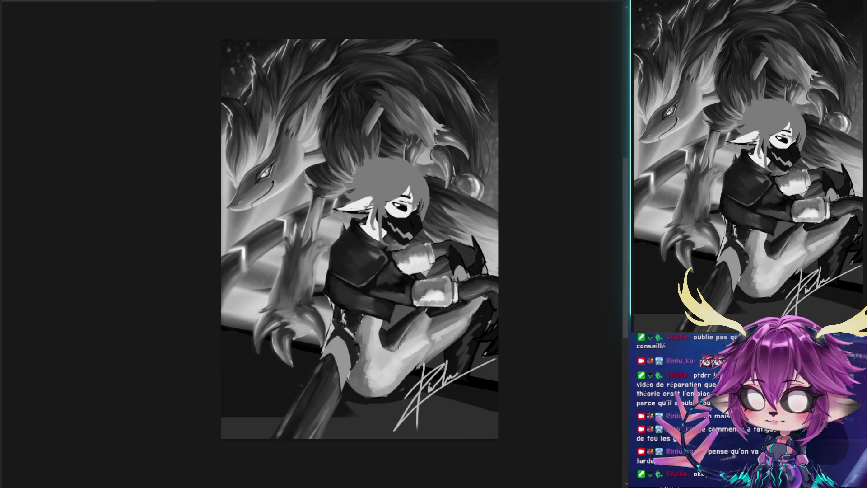
key(ctrl+z)
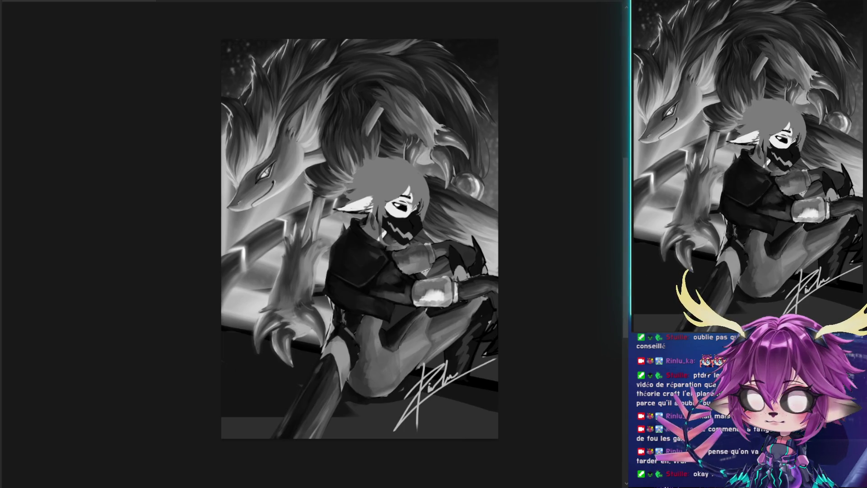
alt+right_click(435, 289)
key(ctrl+shift+z)
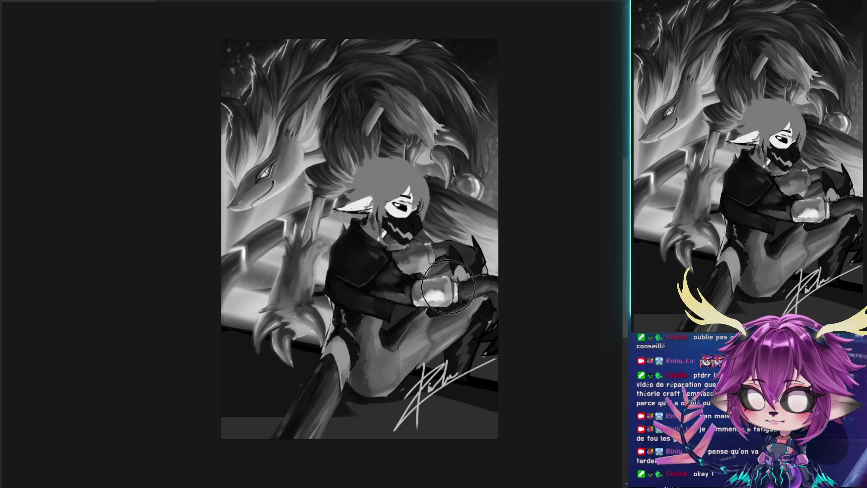
alt+right_click(401, 271)
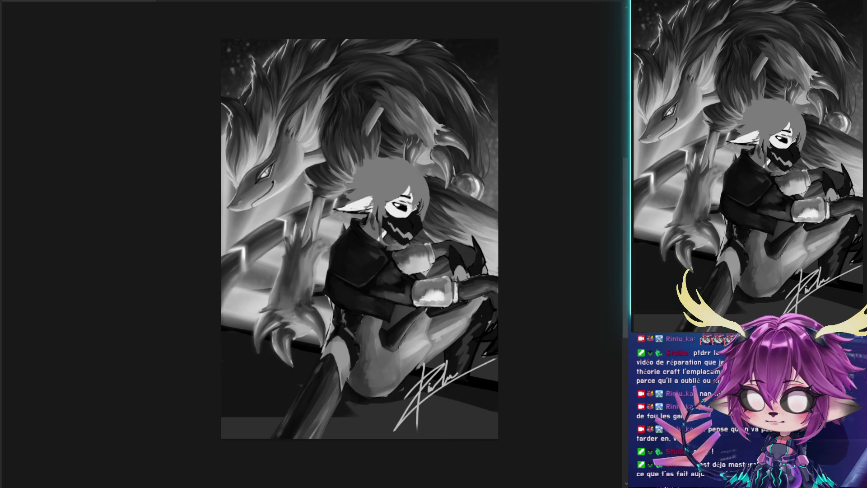
key(ctrl+y)
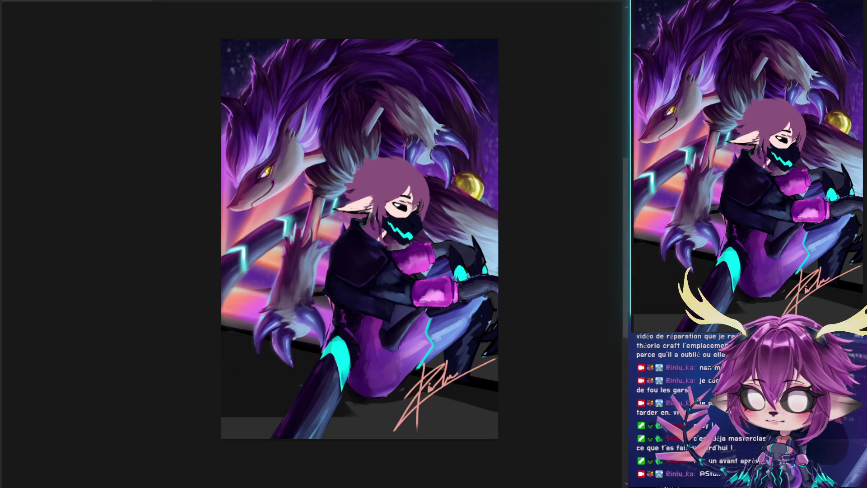
key(ctrl+v)
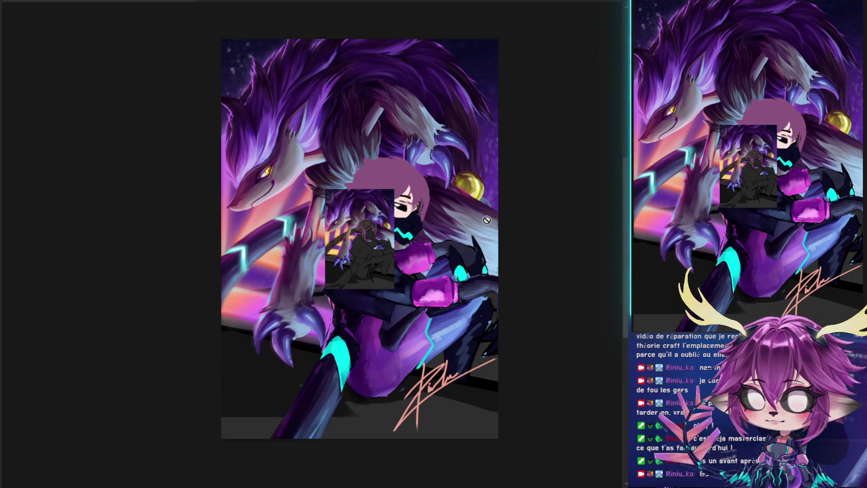
key(ctrl+z)
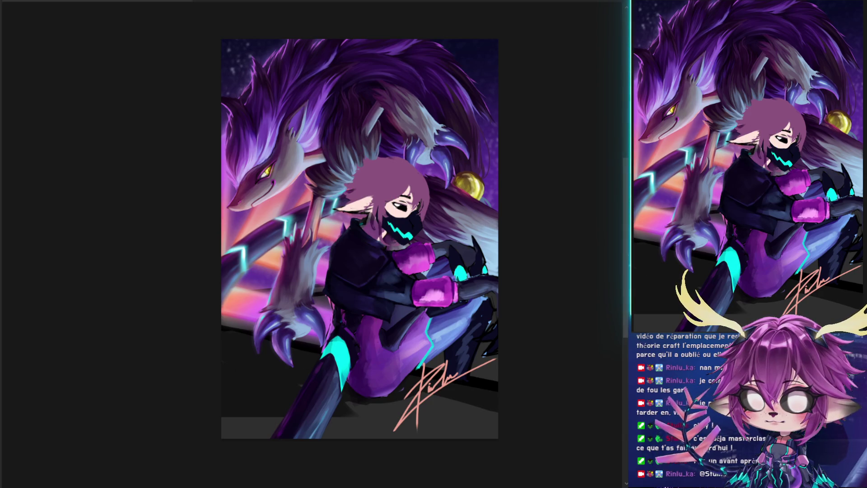
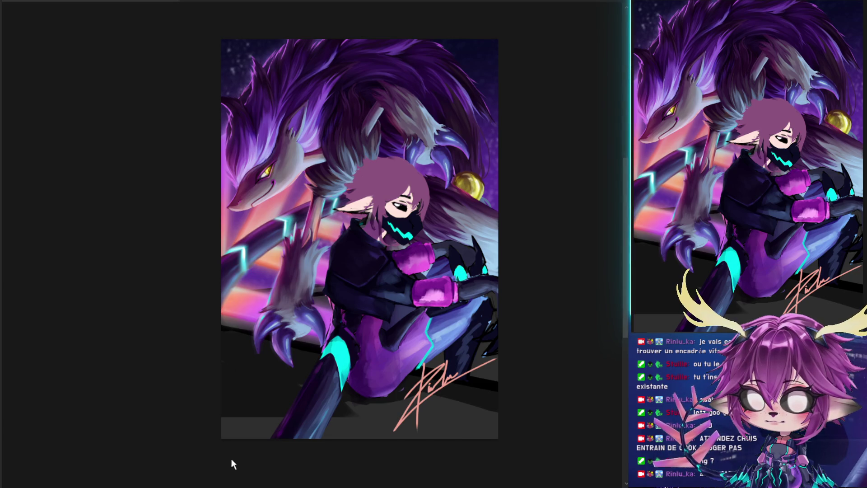
- Paste the yellow TAG TEAM card frame and stretch it to cover the whole artwork
key(ctrl+v)
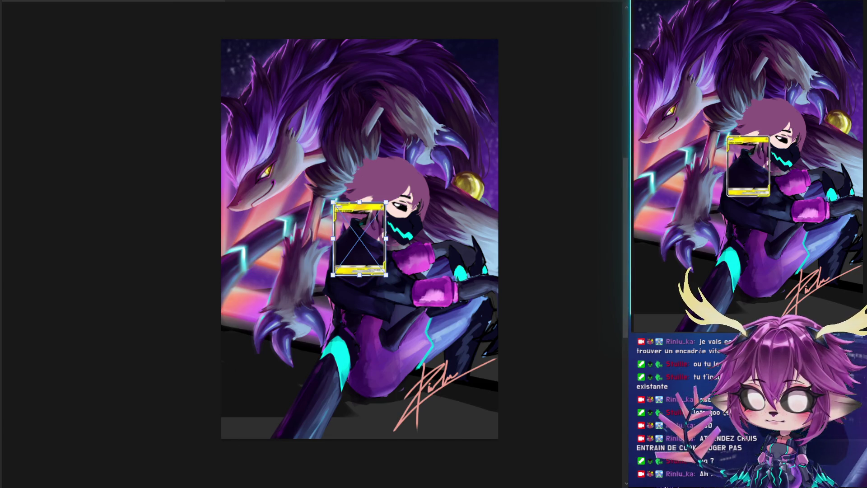
mouse_move(386, 238)
mouse_down()
mouse_move(566, 228)
mouse_move(395, 237)
mouse_up()
mouse_move(322, 70)
mouse_down()
mouse_move(337, 29)
mouse_move(331, 71)
mouse_up()
key(Return)
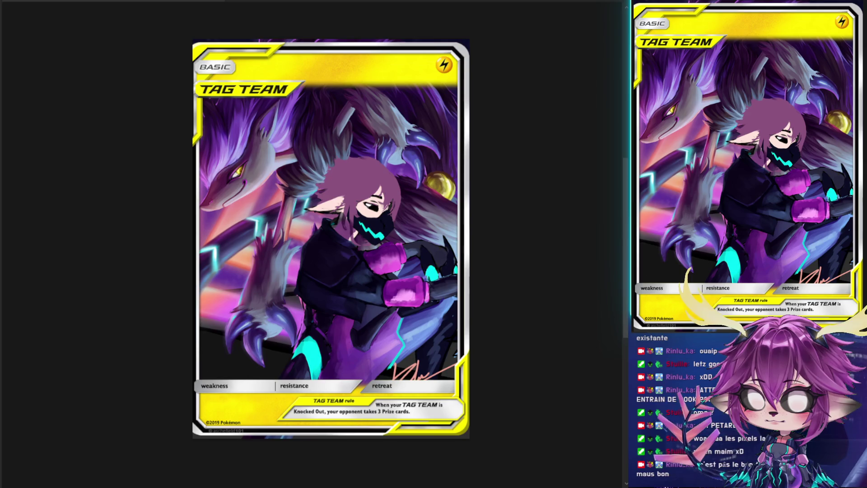
- Retransform the TAG TEAM frame by widening it, stretching it upward and shifting it, then commit
key(ctrl+t)
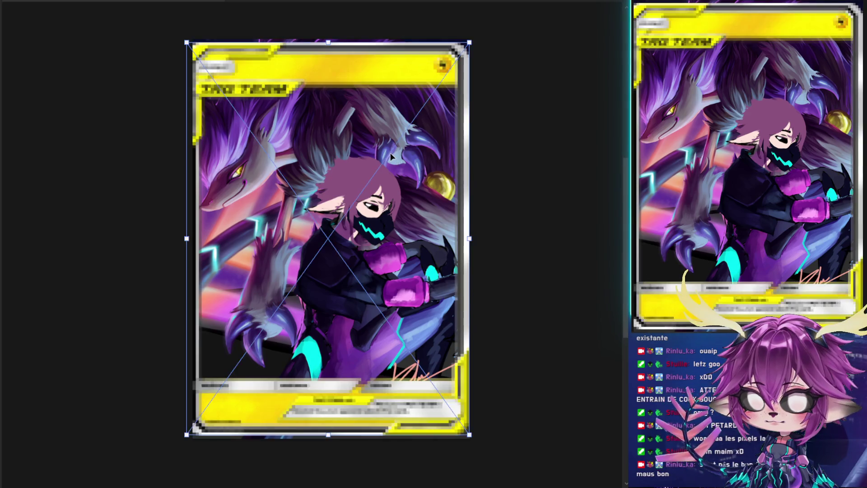
drag(468, 238, 421, 229)
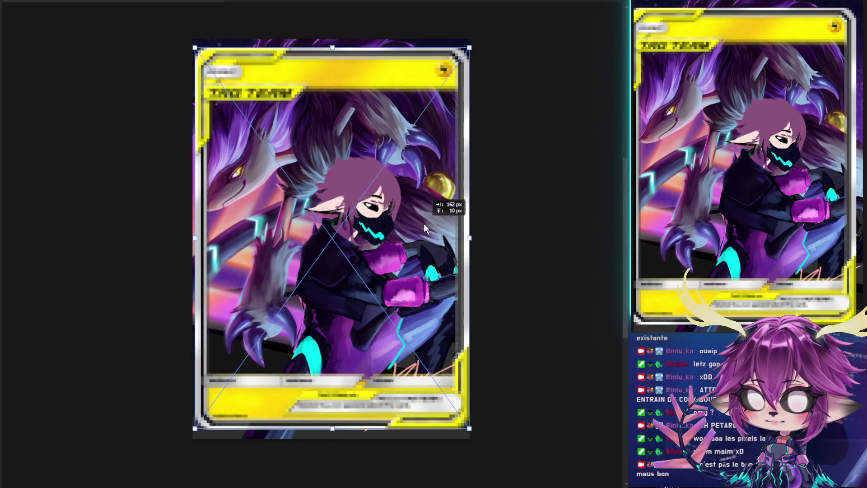
drag(422, 225, 424, 224)
drag(332, 47, 335, 46)
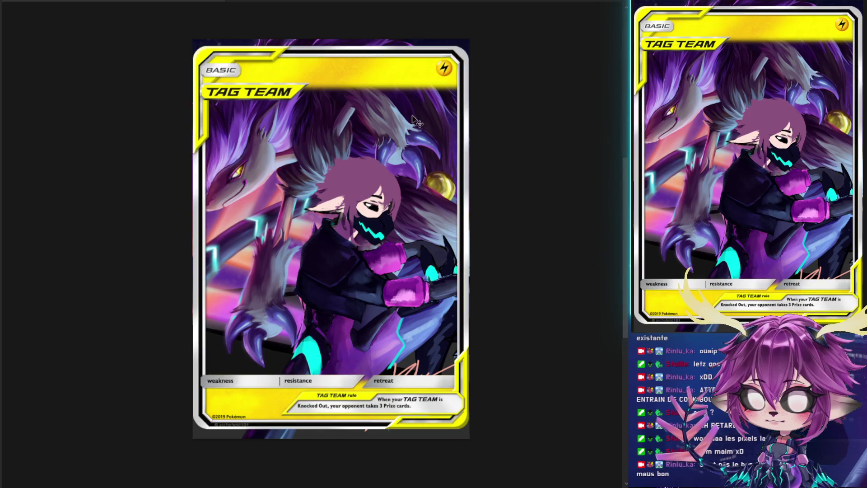
drag(405, 161, 408, 155)
key(ctrl+z)
key(Return)
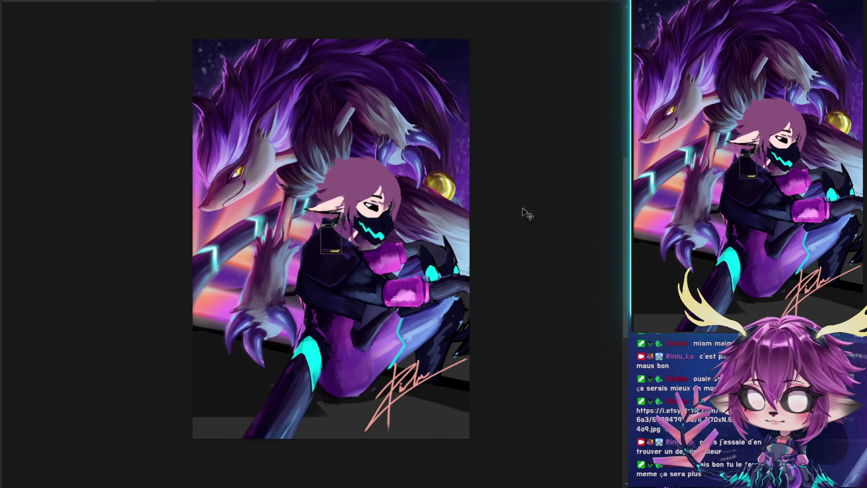
- Enlarge the small pasted Pokémon-EX frame over the artwork and commit its size and position
key(ctrl+t)
drag(342, 238, 580, 212)
drag(503, 207, 411, 209)
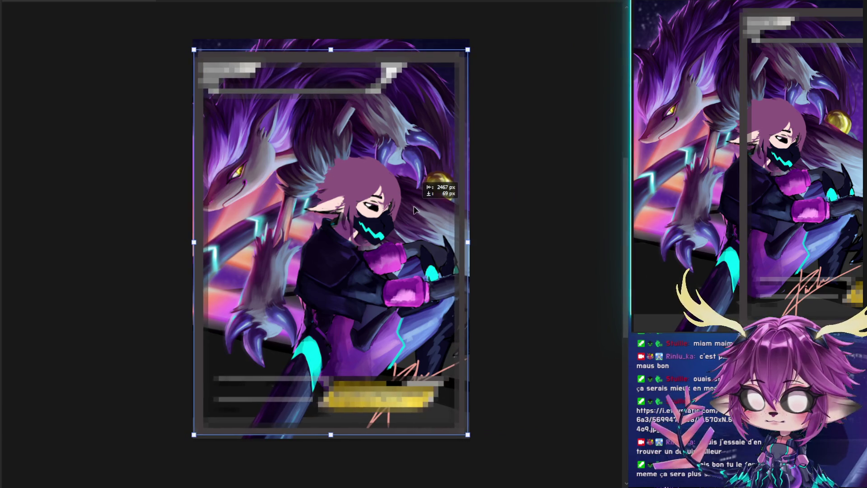
mouse_move(466, 241)
mouse_down()
mouse_move(474, 241)
mouse_move(442, 218)
mouse_up()
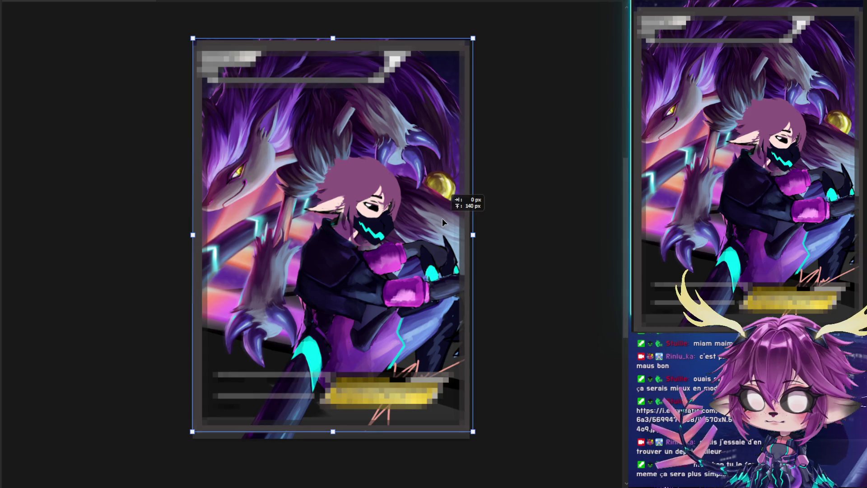
key(Return)
key(b)
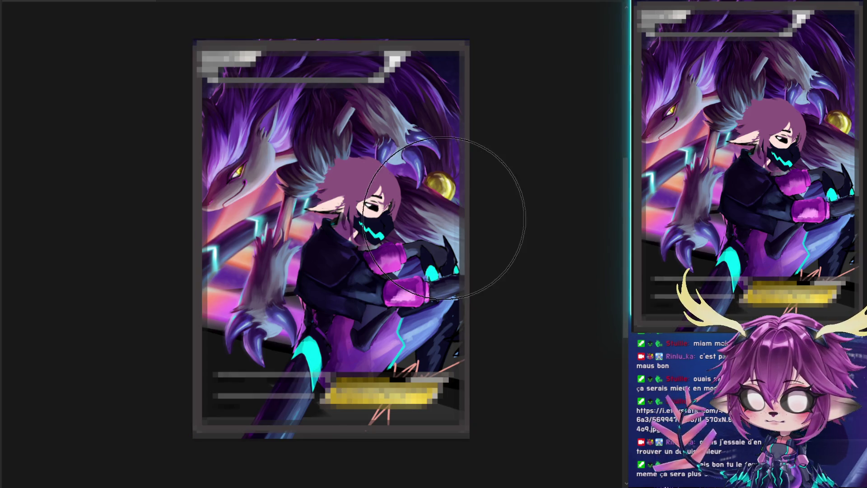
- Shrink the card frame slightly and commit the smaller size
scroll(465, 219, up, 1)
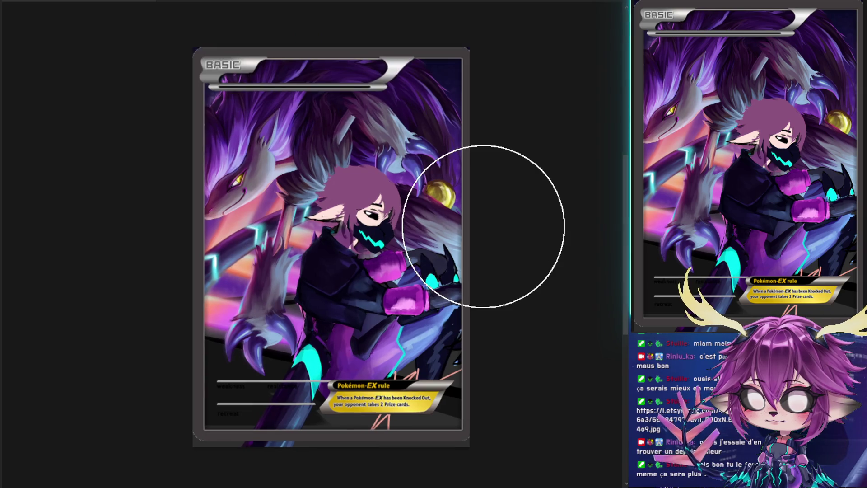
key(ctrl+t)
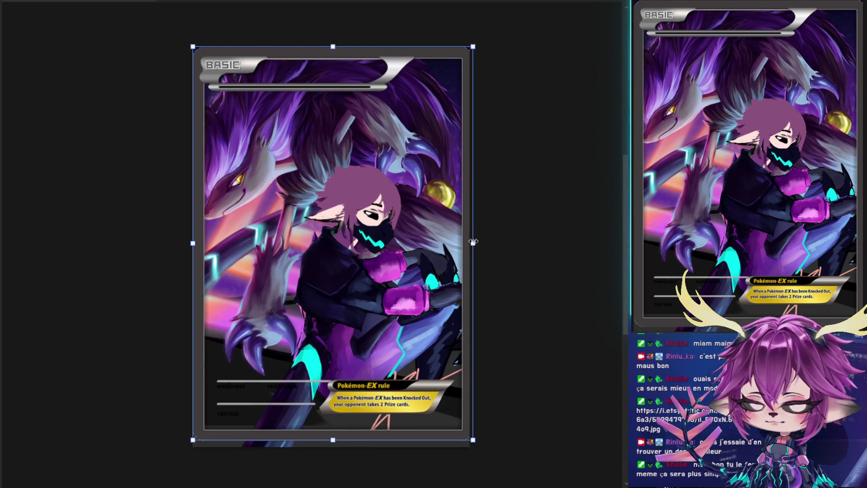
drag(472, 243, 469, 243)
key(Return)
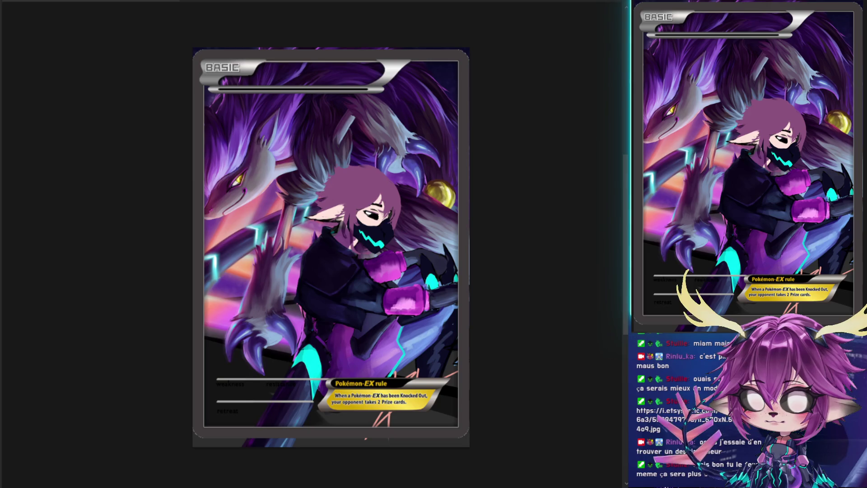
key(ctrl+t)
mouse_move(368, 242)
mouse_down()
mouse_move(387, 248)
mouse_move(378, 250)
mouse_up()
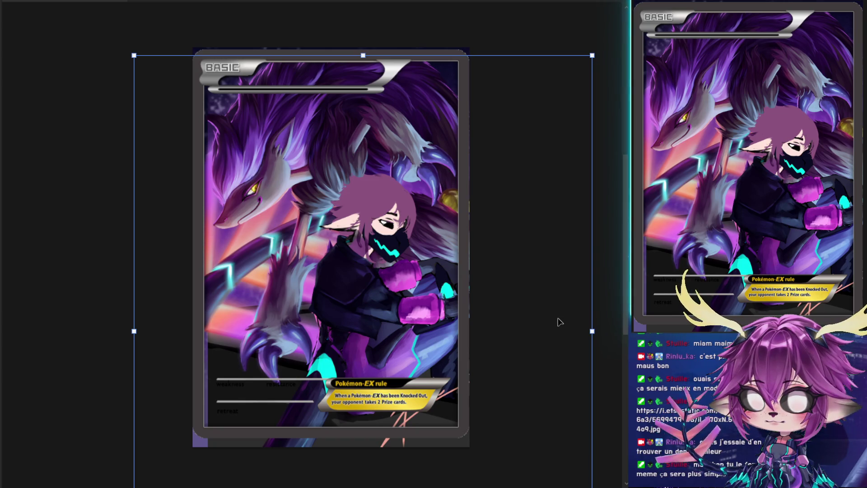
key(Return)
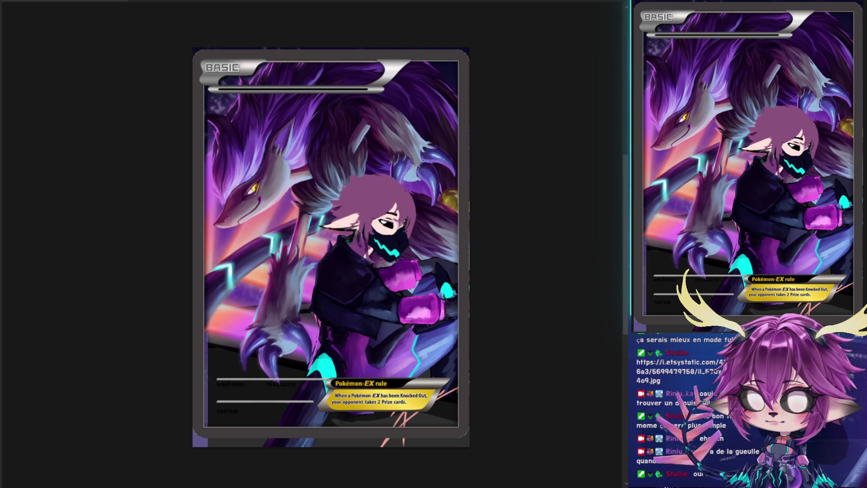
key(ctrl+z)
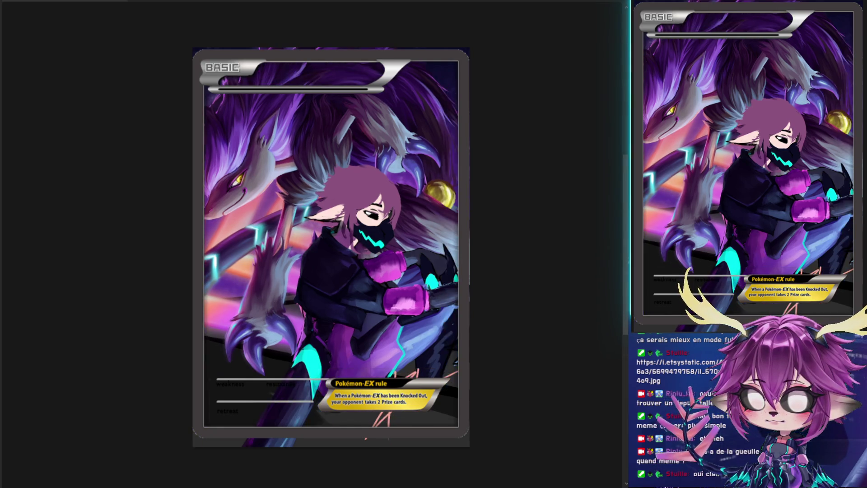
mouse_move(445, 176)
mouse_down()
mouse_move(456, 177)
mouse_move(425, 183)
mouse_up()
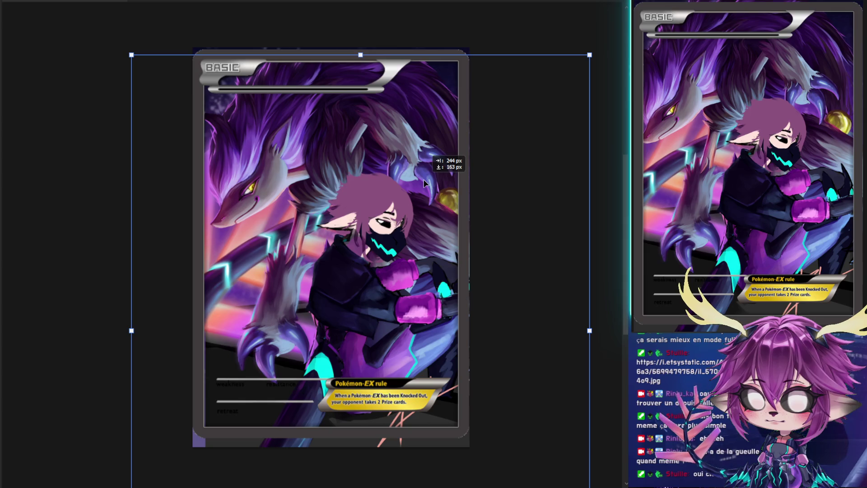
drag(425, 182, 423, 180)
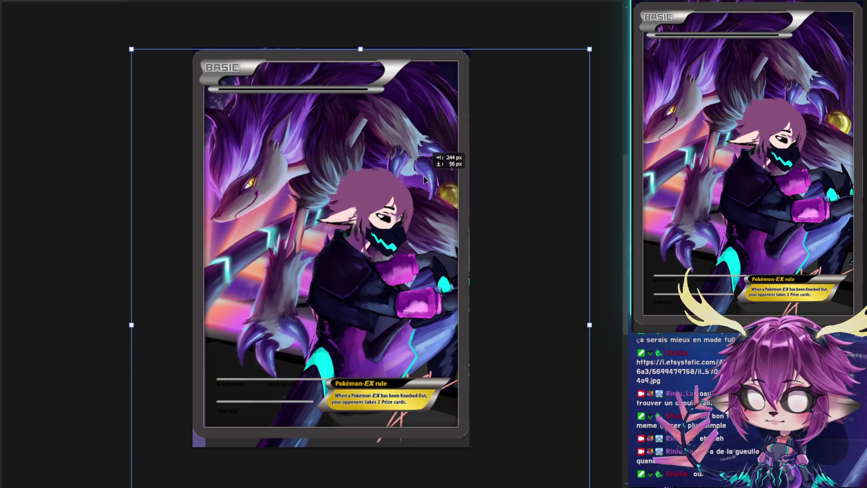
drag(423, 180, 424, 179)
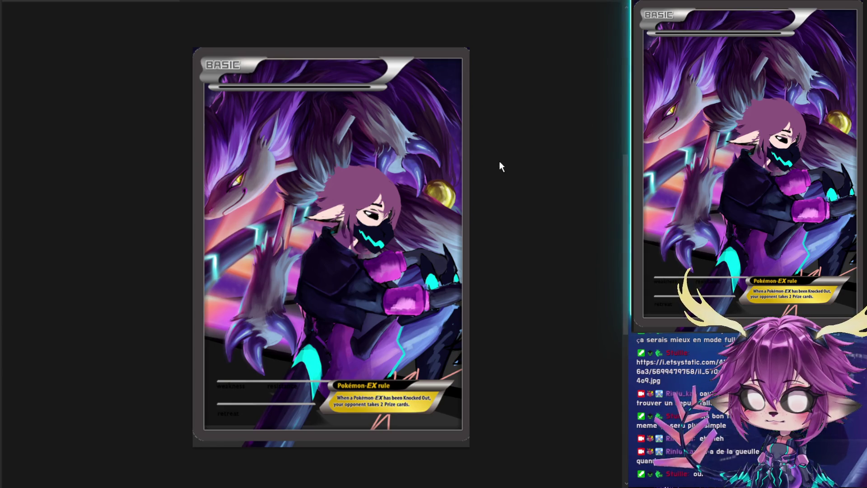
- Narrow the card frame slightly, then remove the frame overlay from the artwork
key(ctrl+t)
drag(473, 244, 470, 245)
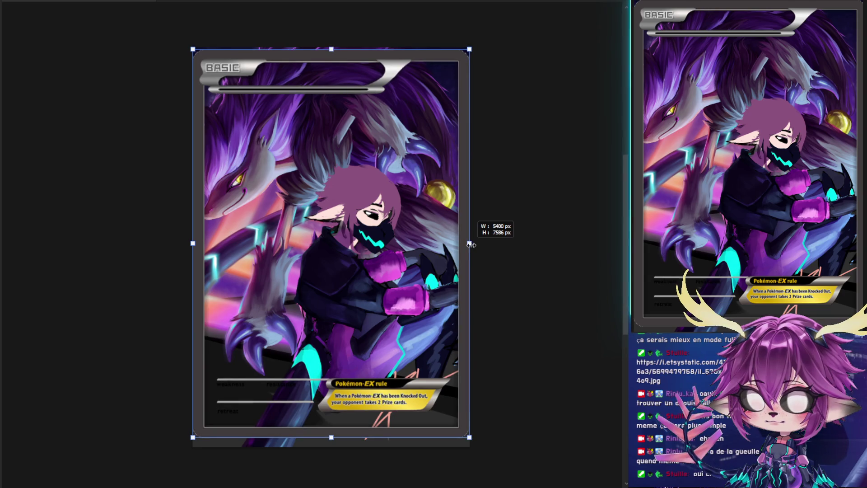
key(Return)
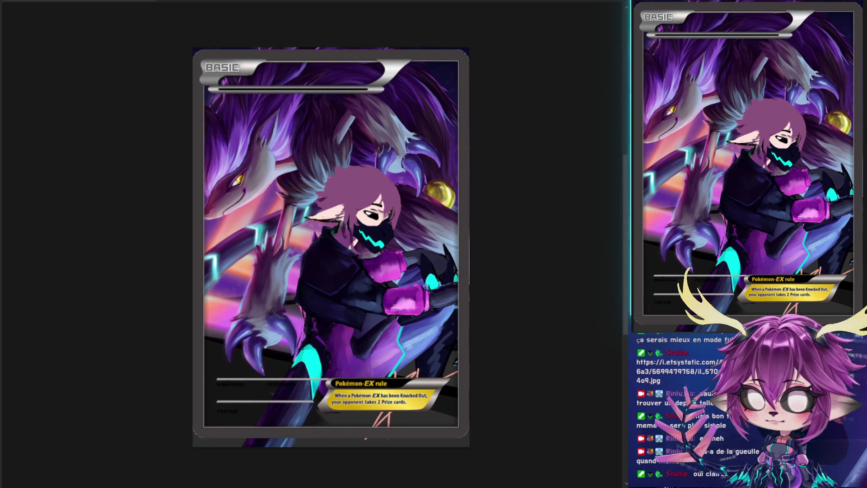
key(ctrl+comma)
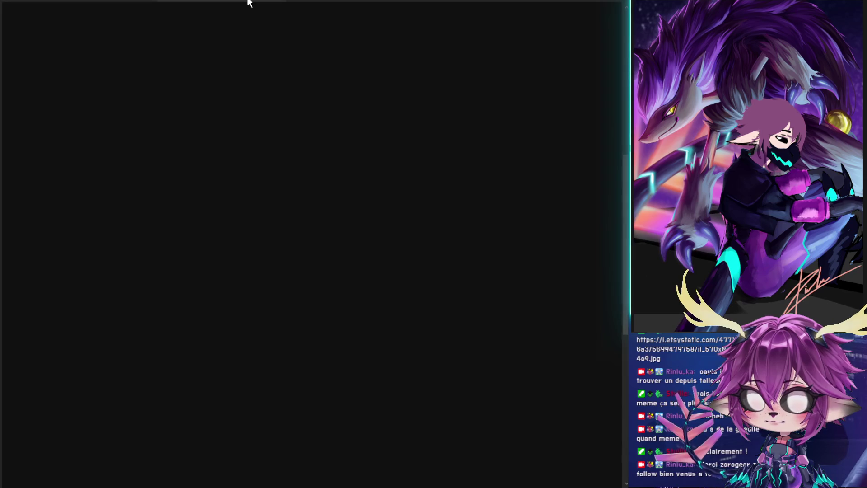
- Narrow the illustration from the right and nudge it slightly right
scroll(233, 155, up, 3)
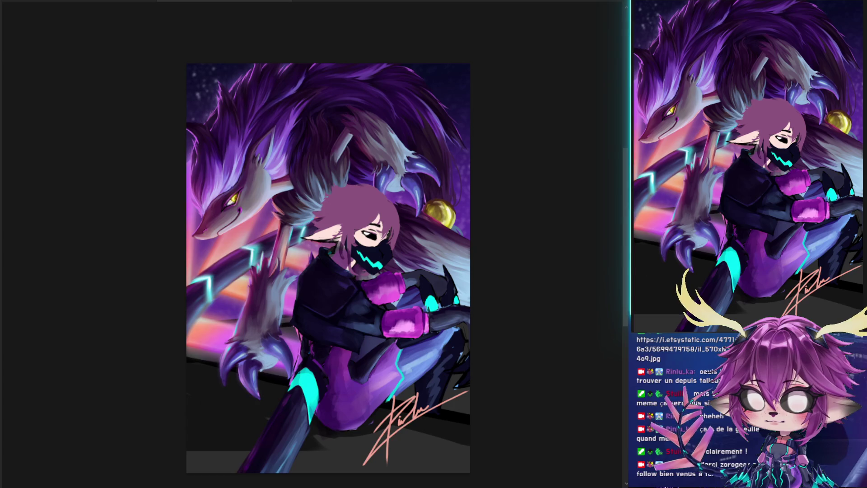
key(ctrl+t)
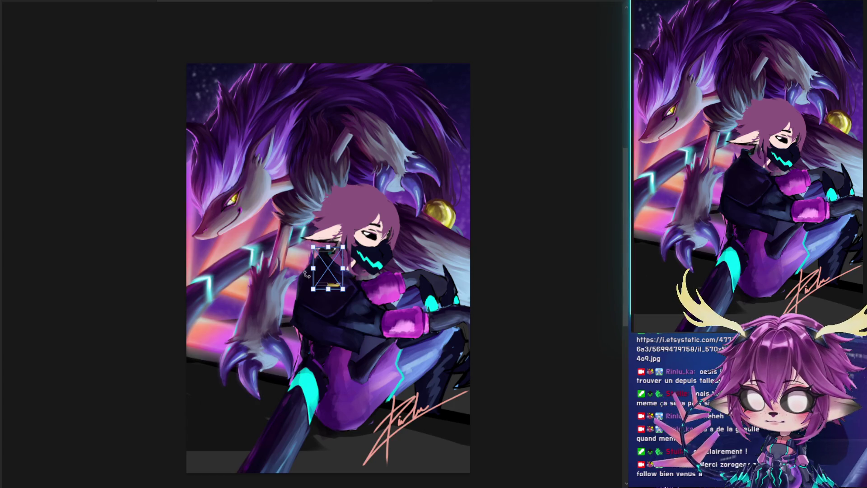
key(Return)
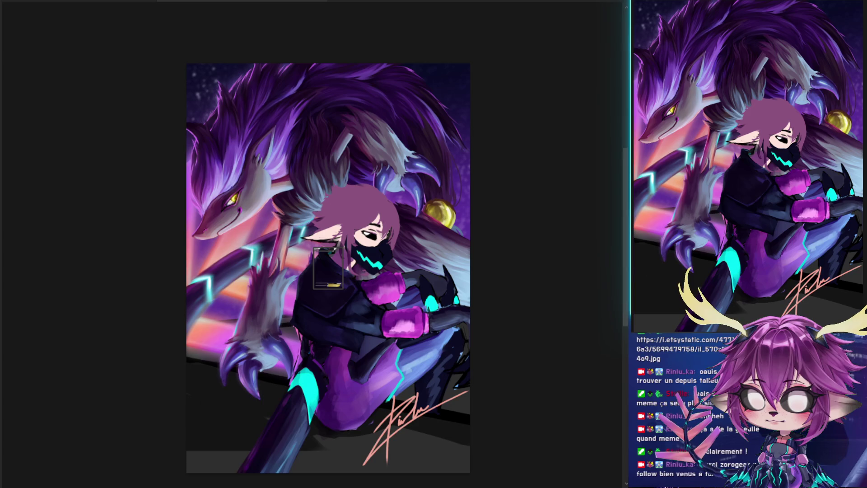
key(ctrl+t)
drag(470, 267, 464, 267)
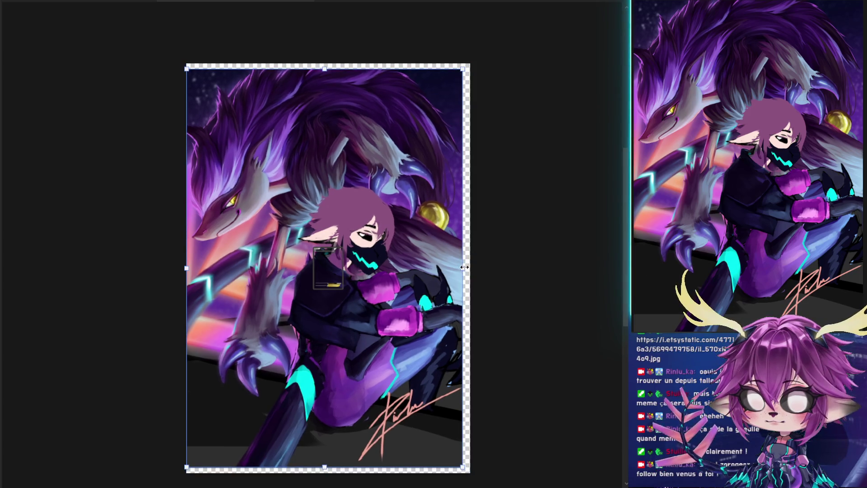
key(shift+Right)
key(shift+Right)
key(shift+Right)
key(Return)
- Enlarge the card frame over the illustration to about 5004 × 7228 px, then narrow the artwork again
key(ctrl+t)
mouse_move(328, 268)
mouse_down()
mouse_move(196, 97)
mouse_move(201, 90)
mouse_move(484, 458)
mouse_up()
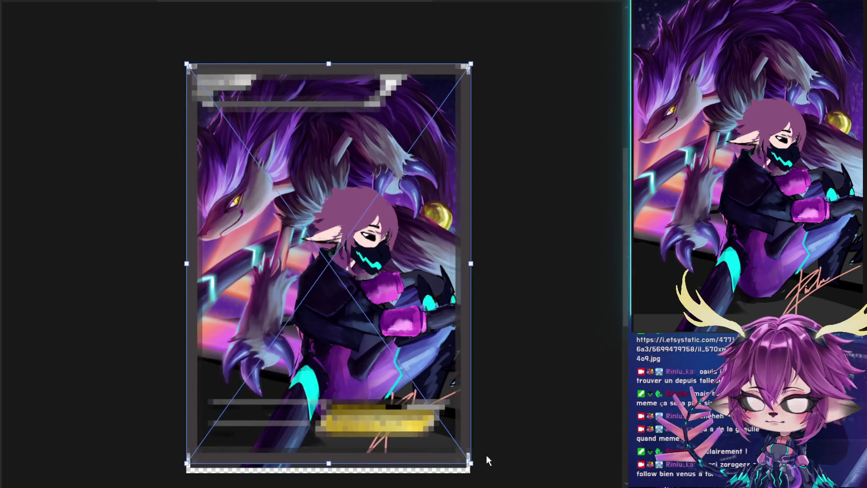
drag(469, 260, 472, 261)
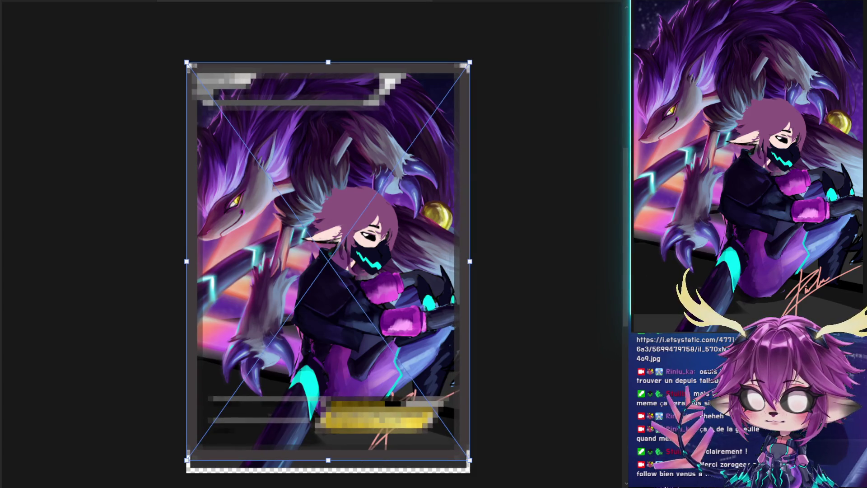
key(Return)
key(ctrl+t)
drag(470, 271, 431, 275)
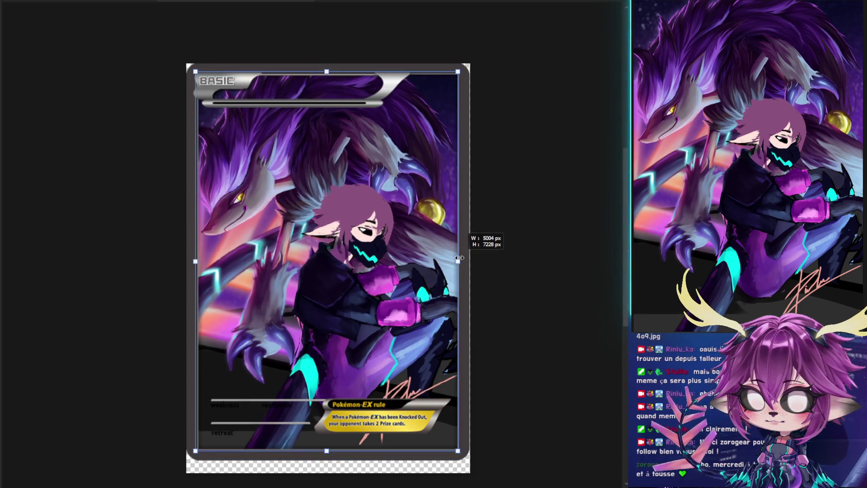
- Return the illustration's width to its original size and apply the transform
drag(461, 258, 460, 258)
click(443, 260)
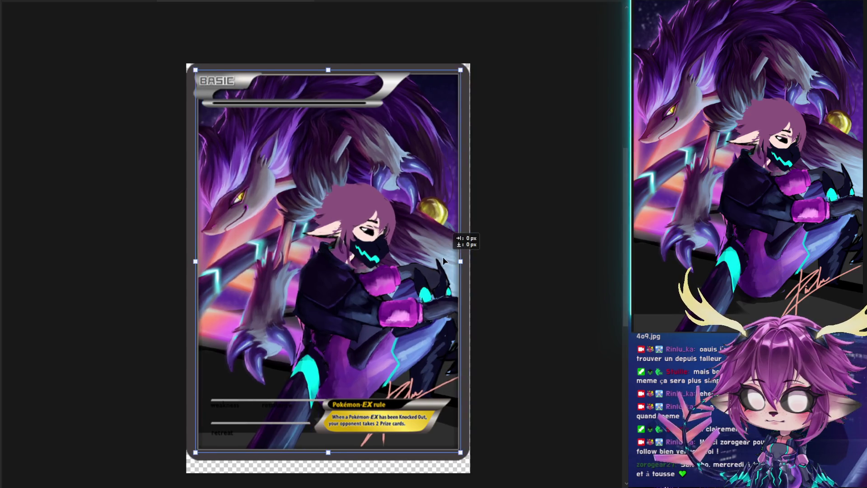
key(Return)
key(b)
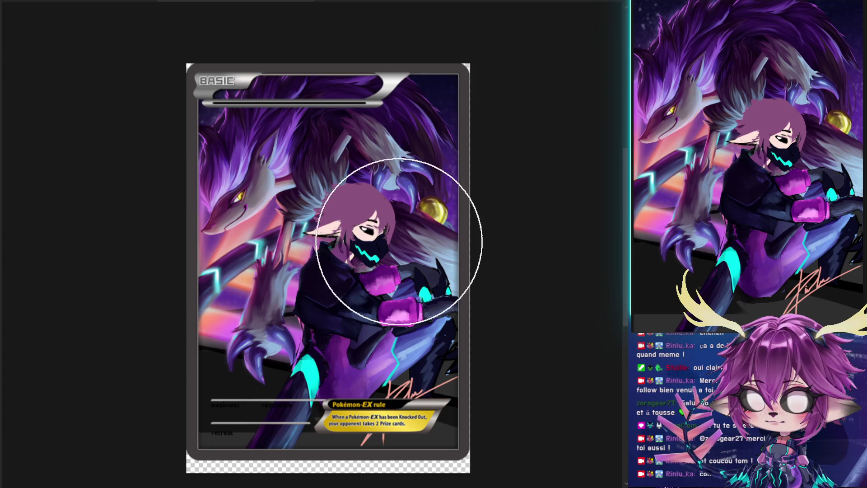
drag(515, 288, 514, 291)
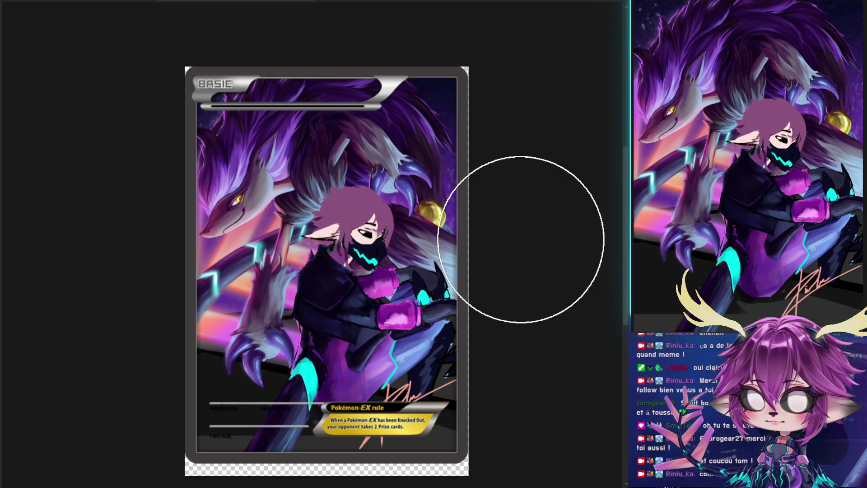
- Settle the illustration slightly lower inside the card frame and apply the new position
key(ctrl+t)
drag(404, 168, 404, 170)
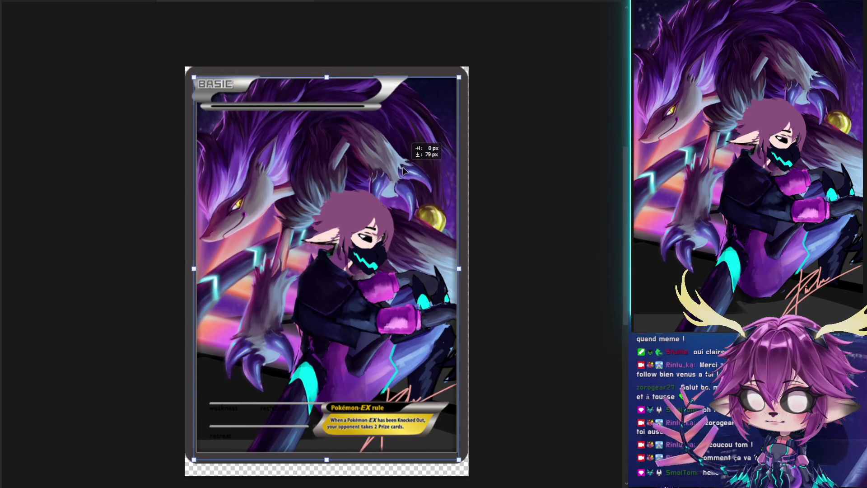
key(ctrl+z)
key(Return)
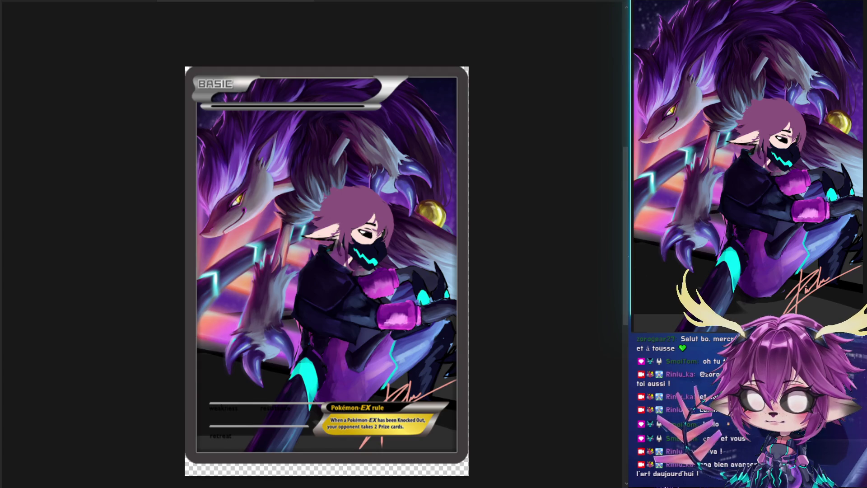
key(ctrl+t)
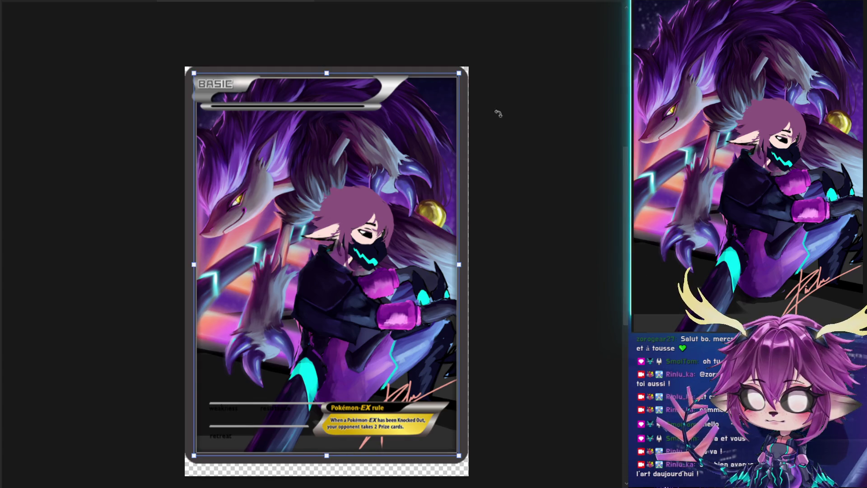
- Widen the illustration a little and shift it right to fill the card frame
drag(457, 264, 462, 264)
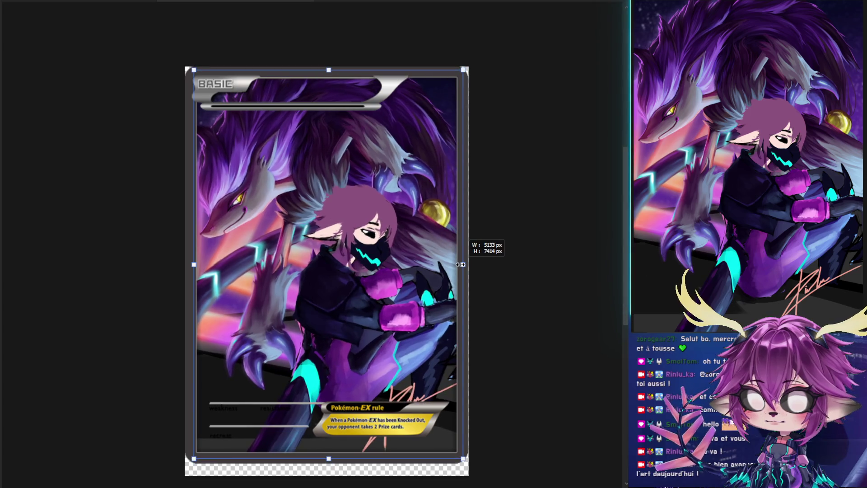
drag(385, 212, 386, 213)
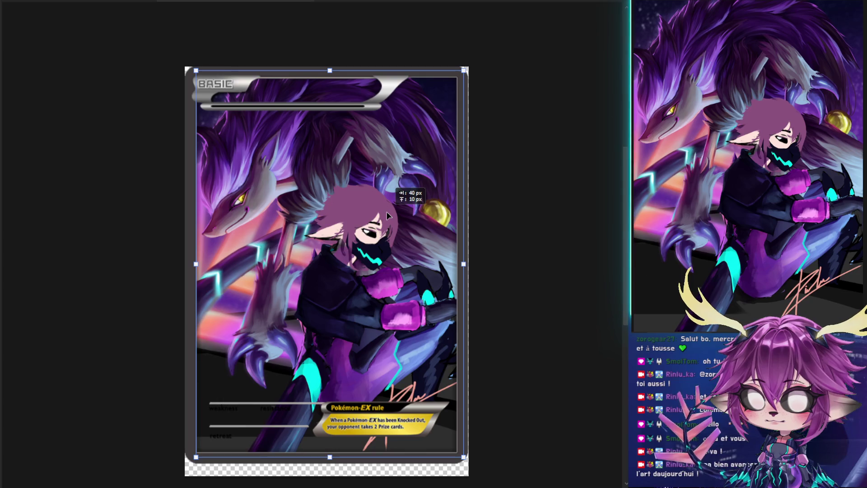
key(Return)
key(b)
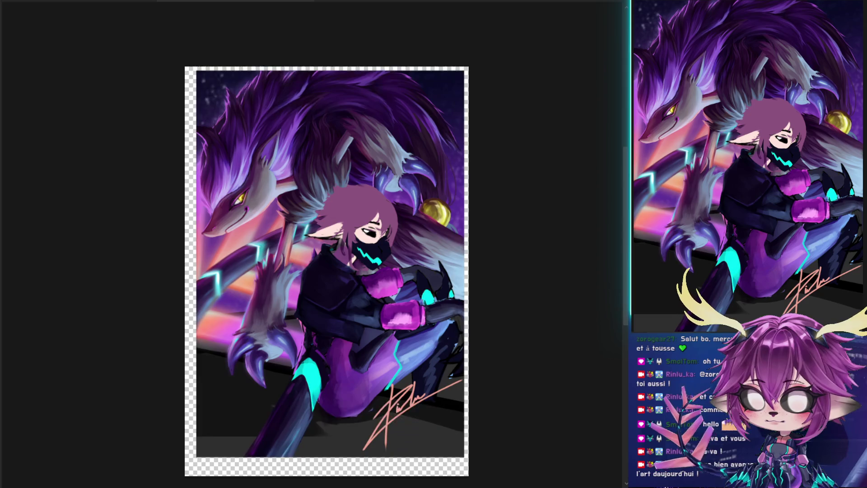
key(b)
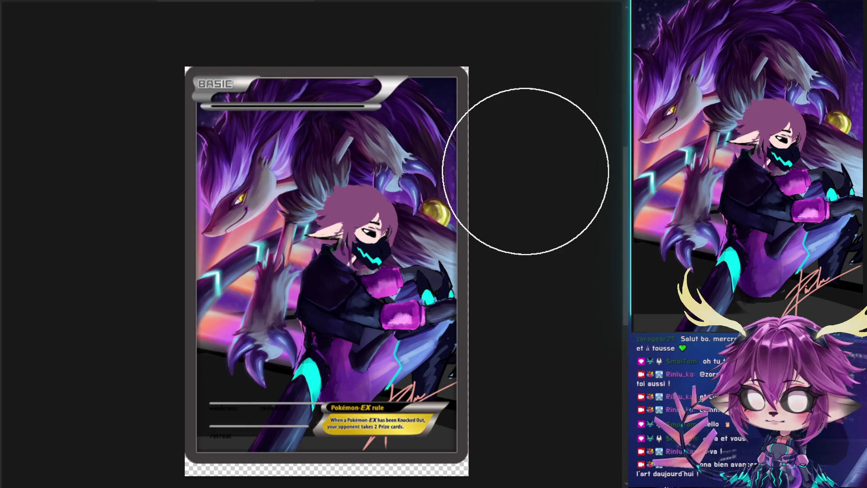
- Move the illustration down and right, then toggle the card frame to check the artwork
key(v)
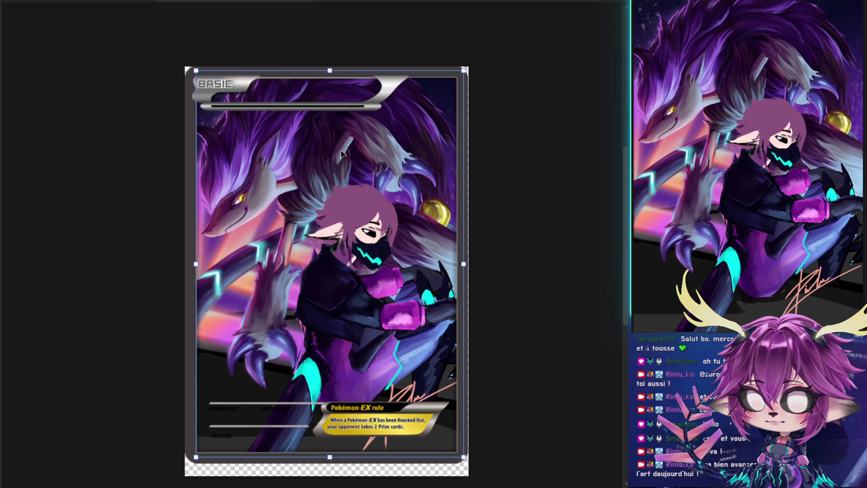
drag(354, 148, 357, 152)
drag(357, 155, 357, 155)
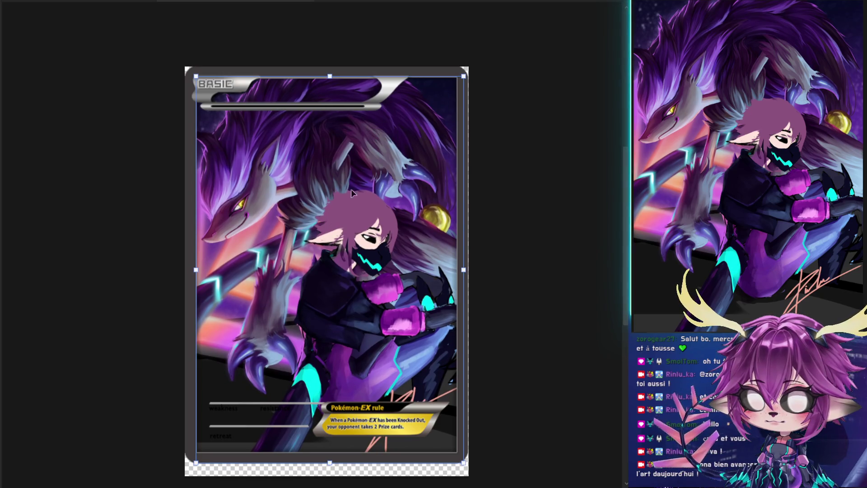
key(b)
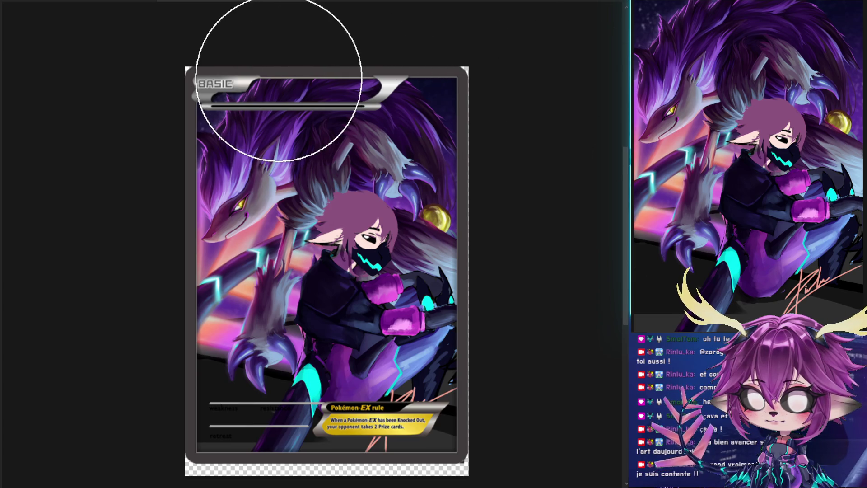
key(ctrl+z)
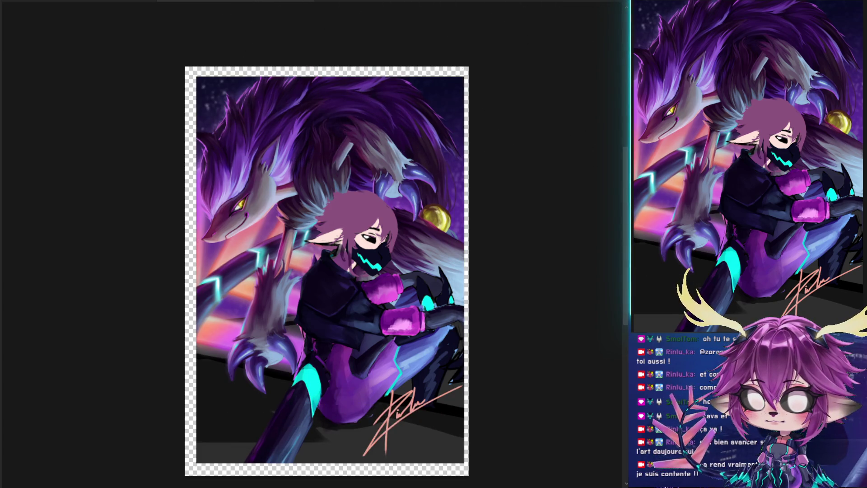
key(ctrl+shift+z)
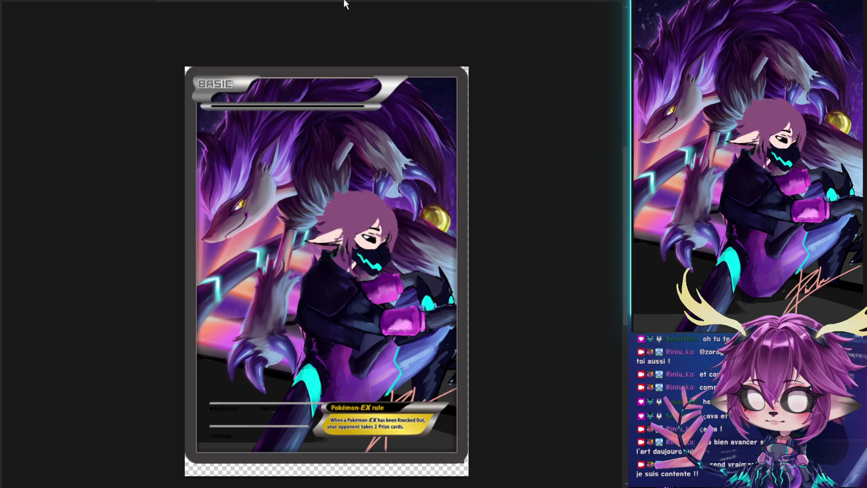
- Zoom and pan around the card to view the bare character illustration
scroll(399, 358, up, 1)
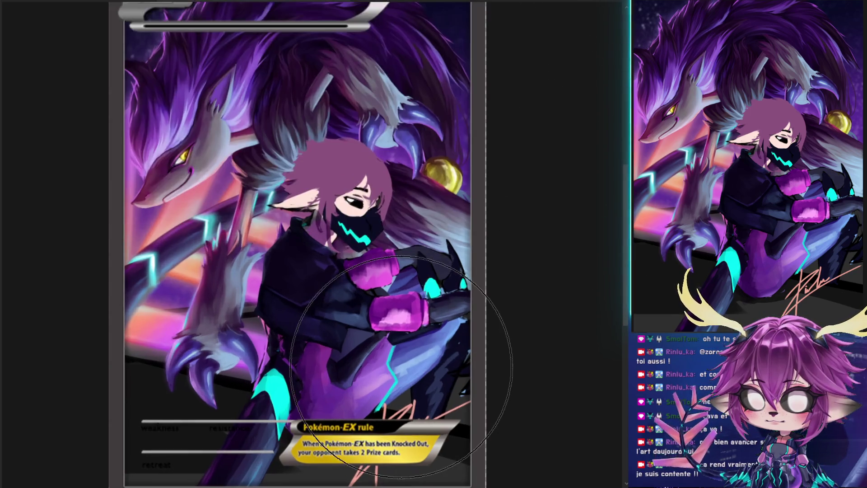
scroll(400, 358, up, 1)
mouse_move(371, 268)
mouse_down()
mouse_move(391, 344)
mouse_move(382, 279)
mouse_up()
scroll(381, 278, down, 2)
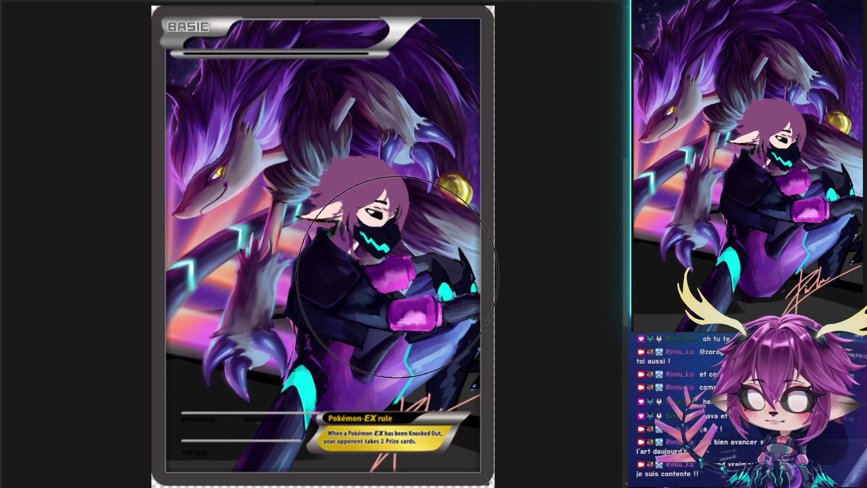
scroll(356, 247, down, 1)
scroll(377, 243, down, 1)
scroll(377, 242, up, 1)
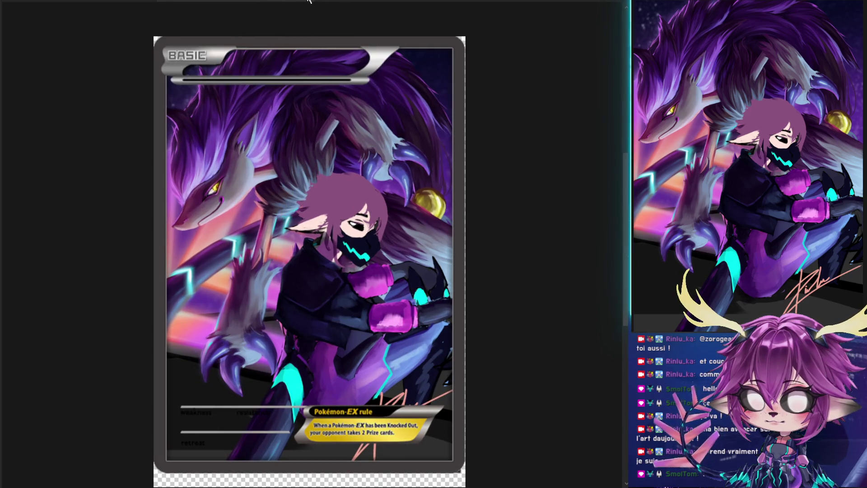
scroll(482, 153, down, 1)
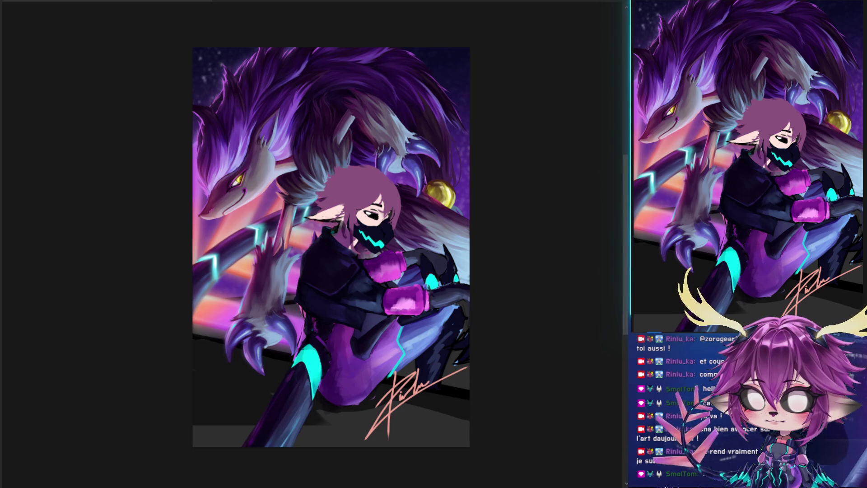
- Move and rotate the signature onto the character's leg and apply the transform
mouse_move(421, 377)
mouse_down()
mouse_move(399, 355)
mouse_move(340, 81)
mouse_up()
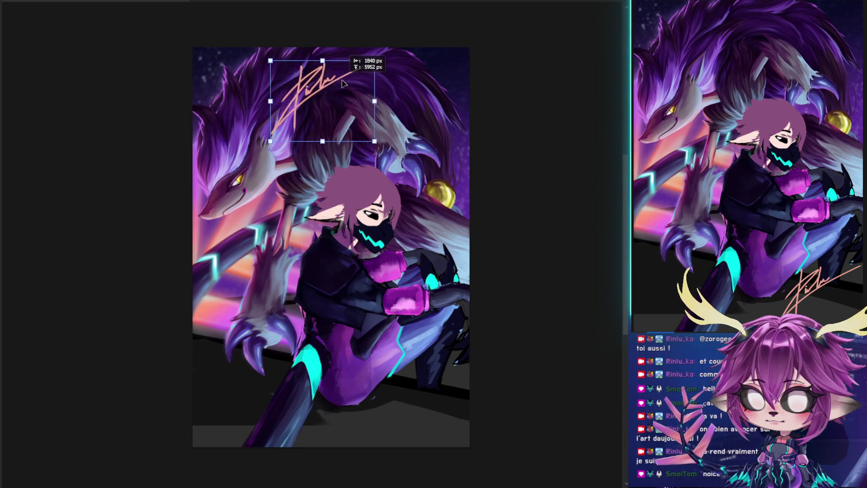
drag(341, 82, 411, 273)
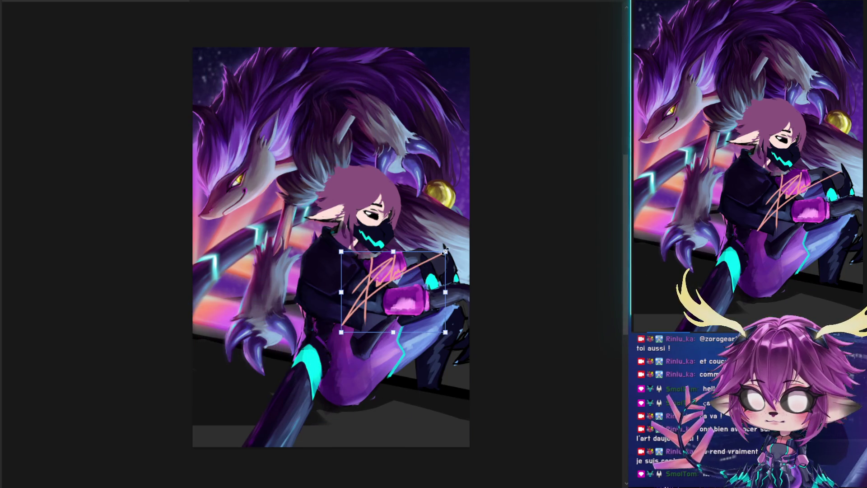
drag(445, 250, 440, 256)
mouse_move(412, 290)
mouse_down()
mouse_move(426, 351)
mouse_move(412, 406)
mouse_move(344, 101)
mouse_up()
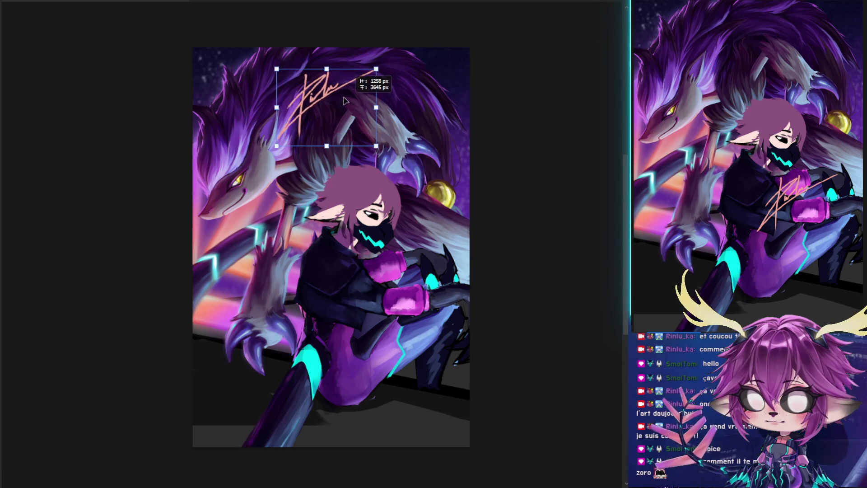
mouse_move(344, 100)
mouse_down()
mouse_move(423, 347)
mouse_move(501, 303)
mouse_up()
drag(445, 329, 499, 296)
key(Return)
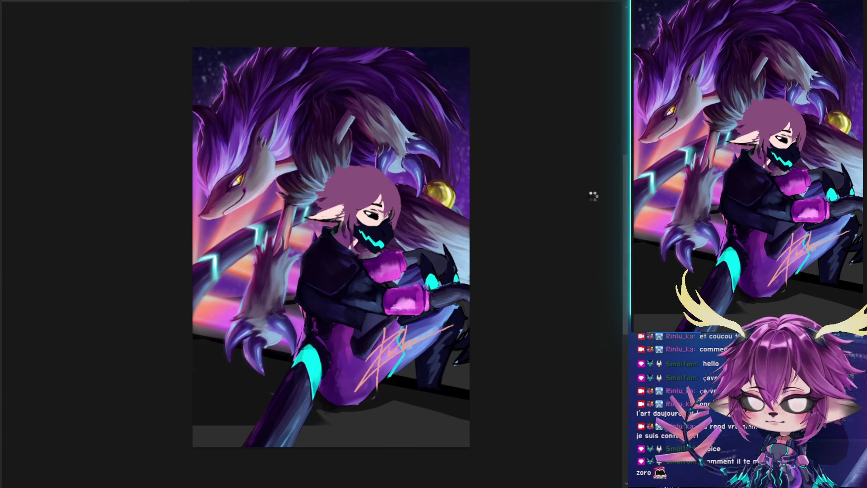
- Switch the signature to its white glowing version and lower its opacity
key(ctrl+z)
key(ctrl+shift+z)
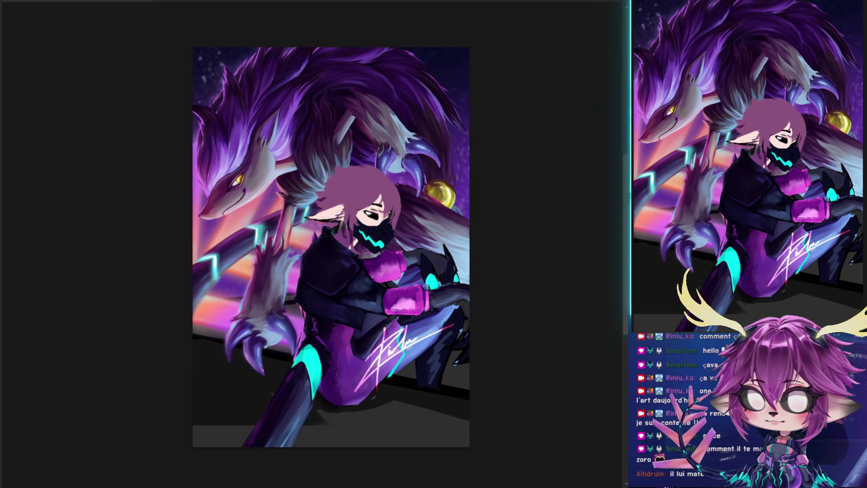
key(5)
key(3)
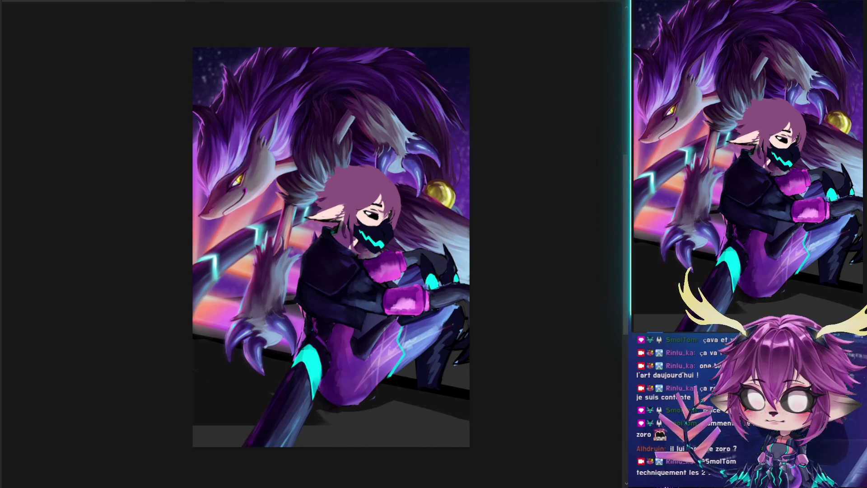
key(ctrl+v)
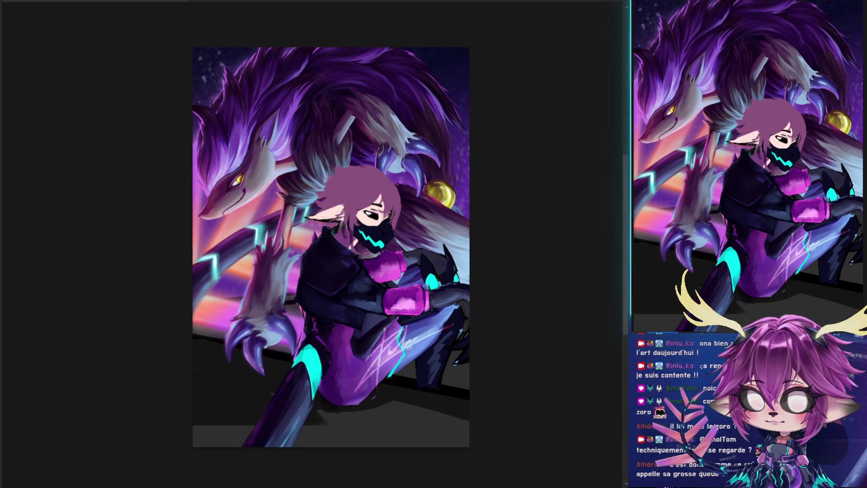